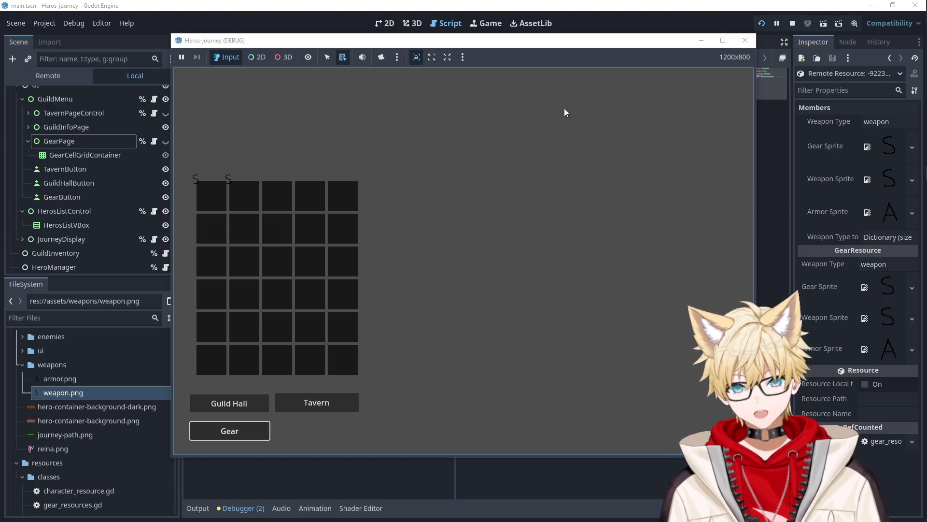
Change the gear_cell scene's ItemSprite node type to TextureRect.
{"action": "left_click", "coordinate": [745, 40]}
{"action": "left_click", "coordinate": [388, 23]}
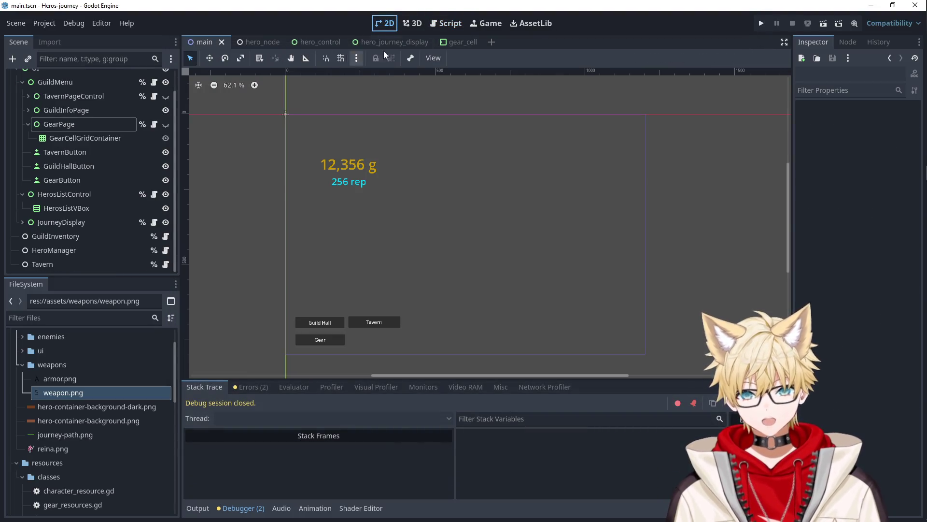
{"action": "left_click", "coordinate": [462, 41]}
{"action": "left_click", "coordinate": [80, 106]}
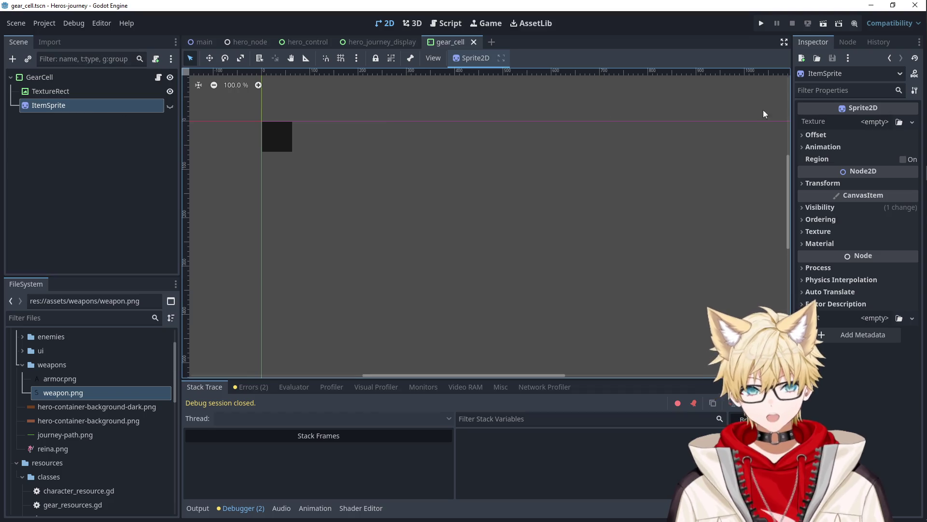
{"action": "right_click", "coordinate": [123, 107]}
{"action": "left_click", "coordinate": [161, 250]}
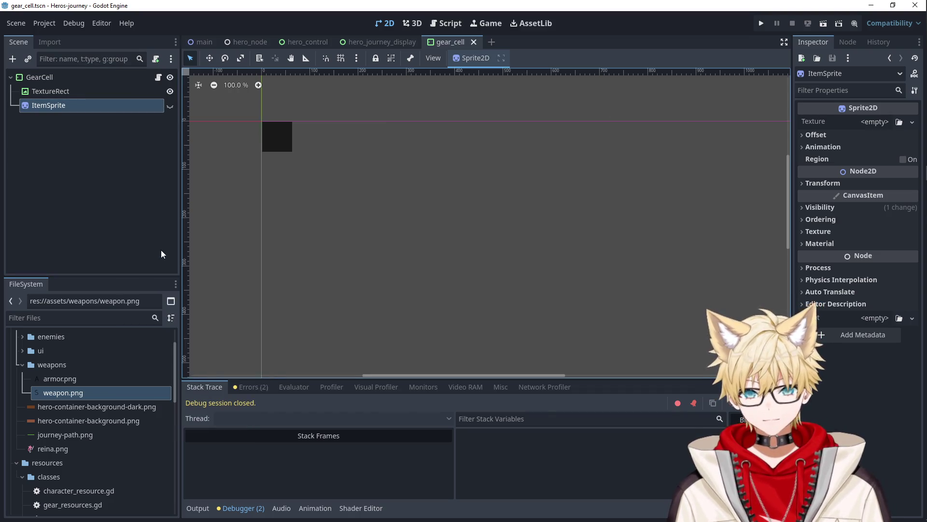
{"action": "type", "text": "text"}
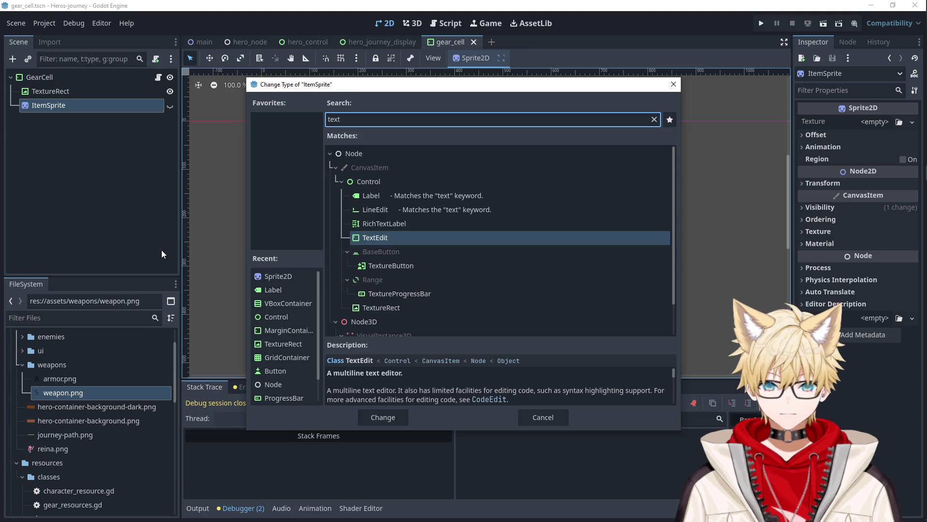
{"action": "key", "text": "Down"}
{"action": "key", "text": "Down"}
{"action": "key", "text": "Down"}
{"action": "key", "text": "Return"}
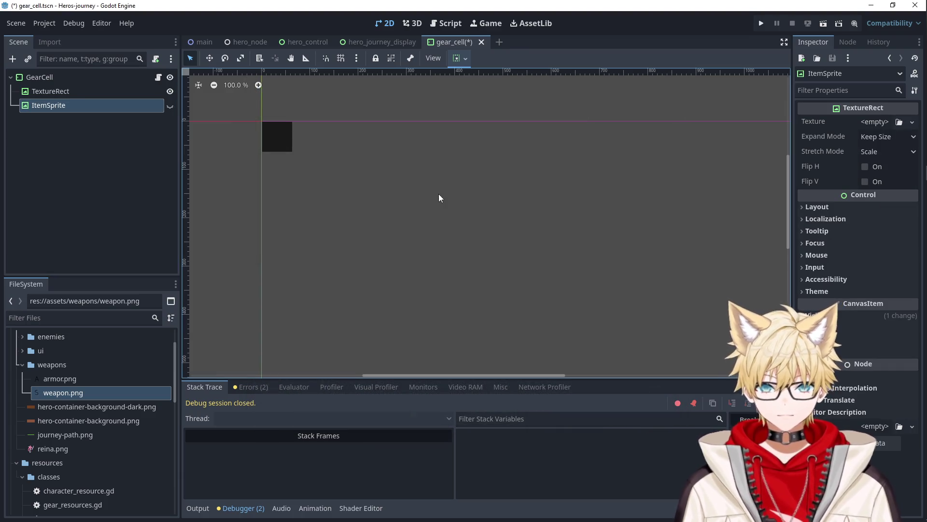
Keep the TextureRect's expand mode at Keep Size, check stretch and alignment, then save and run.
{"action": "left_click", "coordinate": [880, 137]}
{"action": "left_click", "coordinate": [879, 151]}
{"action": "left_click", "coordinate": [880, 152]}
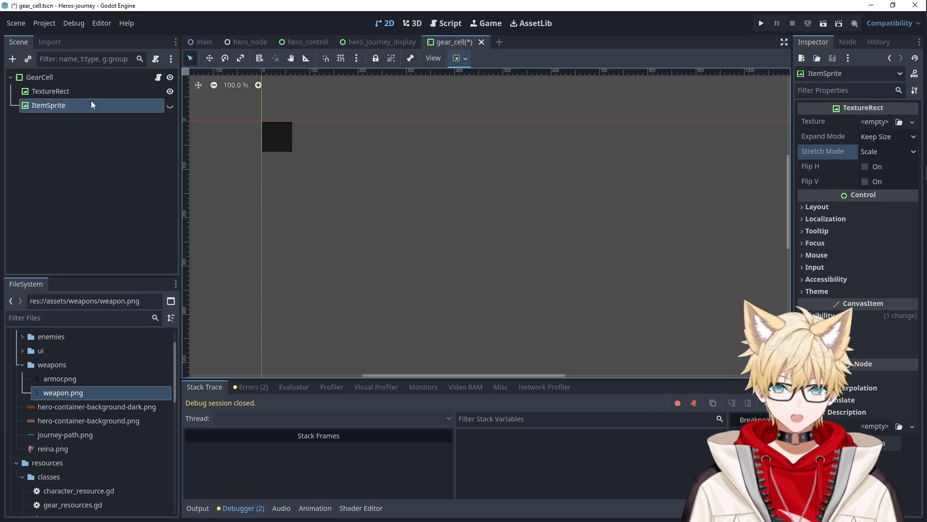
{"action": "left_click", "coordinate": [459, 58]}
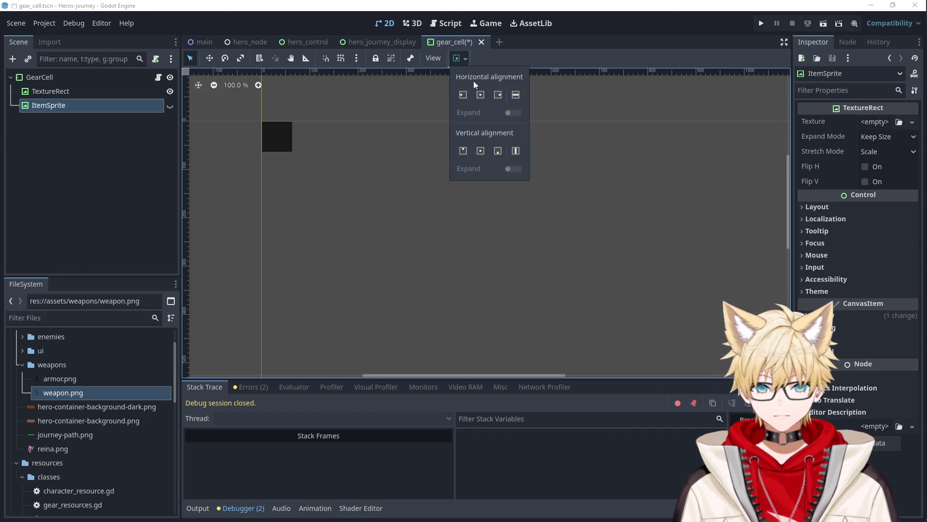
{"action": "left_click", "coordinate": [515, 151]}
{"action": "key", "text": "F5"}
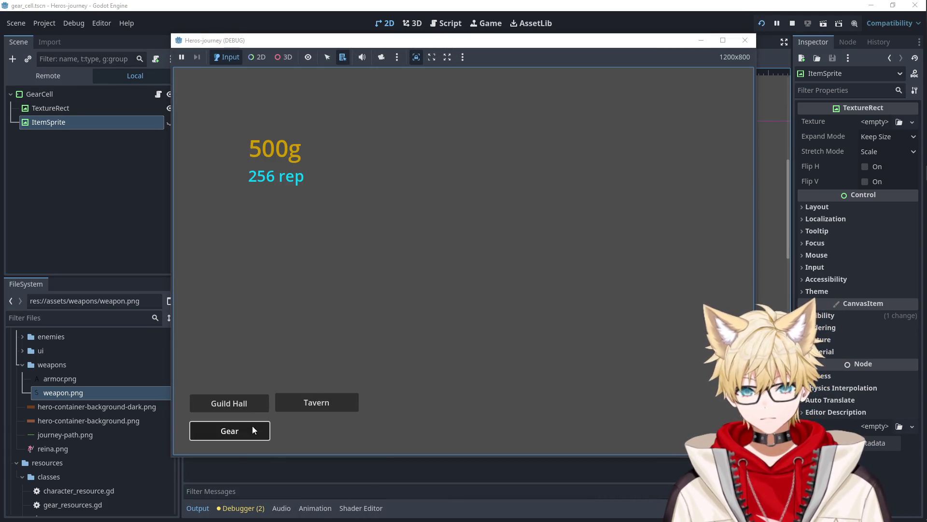
View the game's Gear page with two S sprites, then close the game window.
{"action": "left_click", "coordinate": [252, 426]}
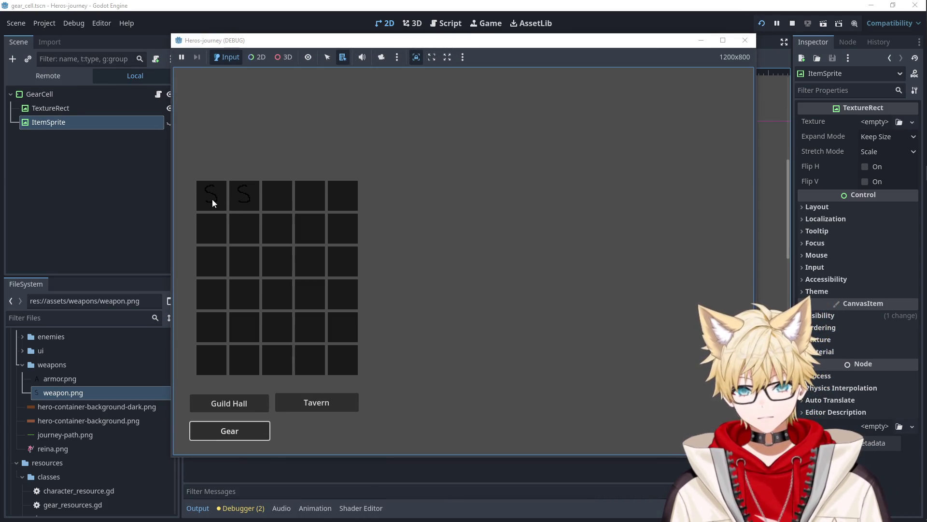
{"action": "left_click", "coordinate": [745, 41]}
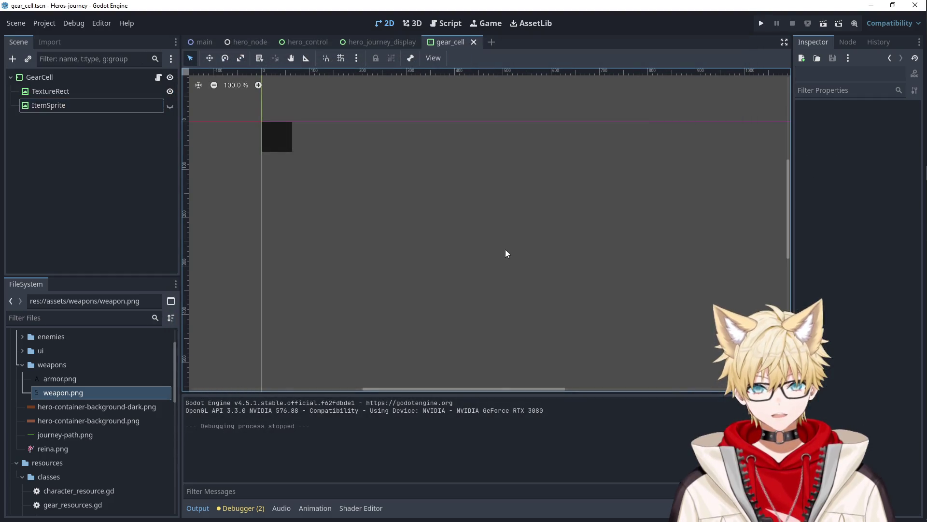
In the main scene, inspect GuildMenu and HerosListVBox on the canvas, then clear the selection.
{"action": "left_click", "coordinate": [192, 42]}
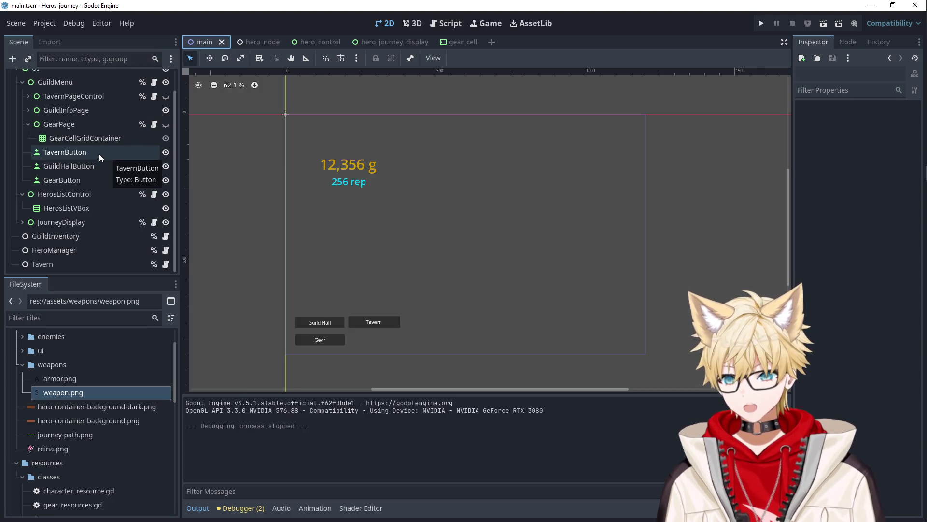
{"action": "left_click", "coordinate": [454, 213]}
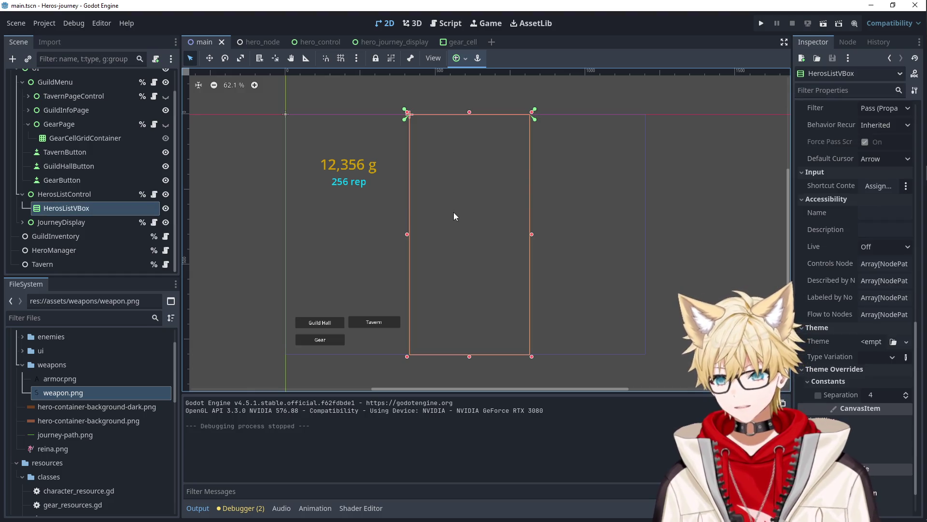
{"action": "left_click", "coordinate": [392, 199]}
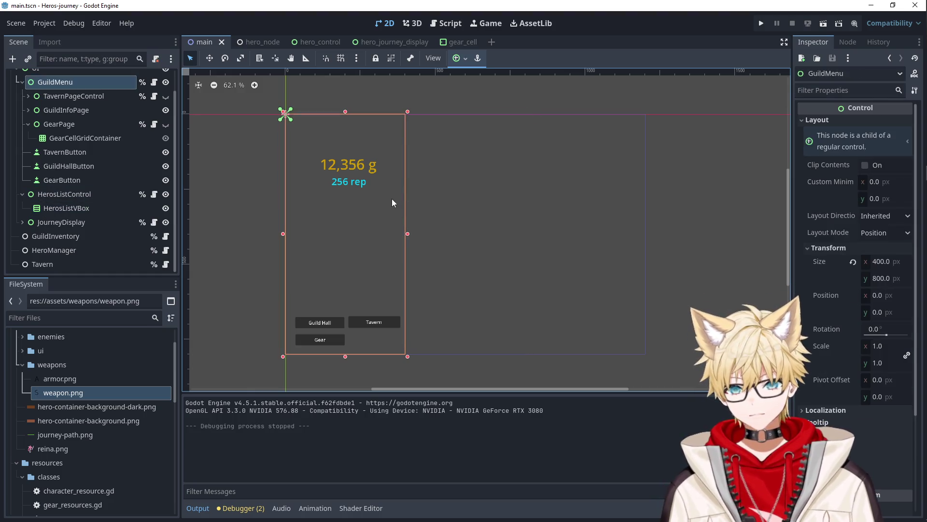
{"action": "left_click", "coordinate": [444, 211]}
{"action": "left_click", "coordinate": [362, 215]}
{"action": "left_click", "coordinate": [369, 230]}
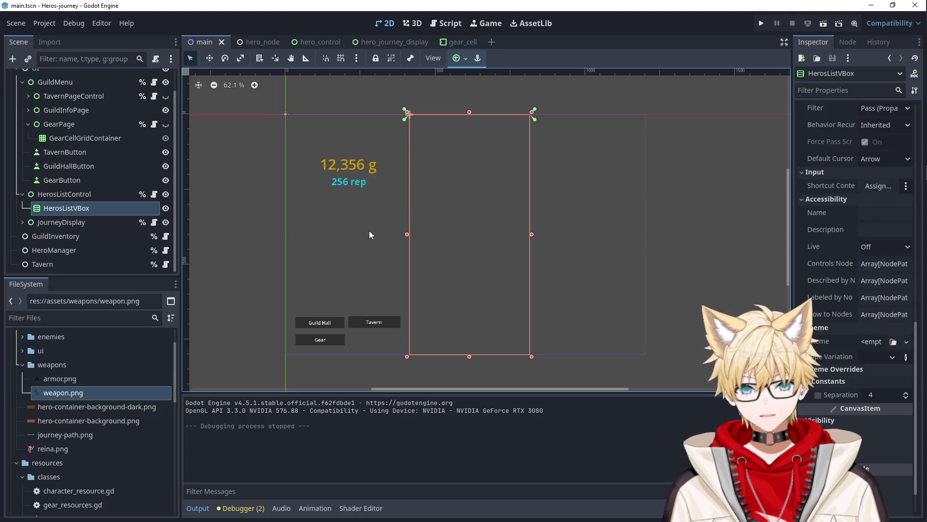
{"action": "left_click", "coordinate": [265, 222]}
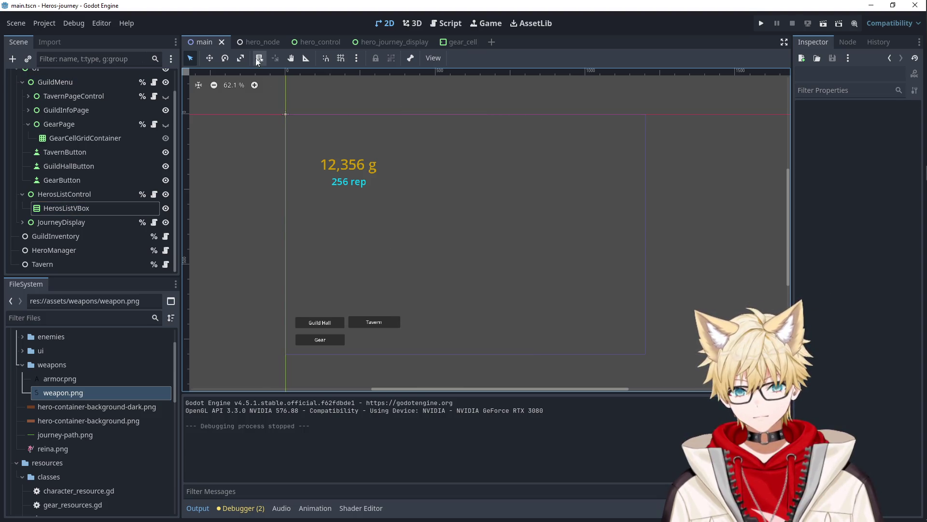
{"action": "scroll", "coordinate": [121, 207], "scroll_direction": "up", "scroll_amount": 2}
Open GuildMenu's script and browse guild_inventory.gd, hero_manager.gd and tavern.gd.
{"action": "left_click", "coordinate": [154, 106]}
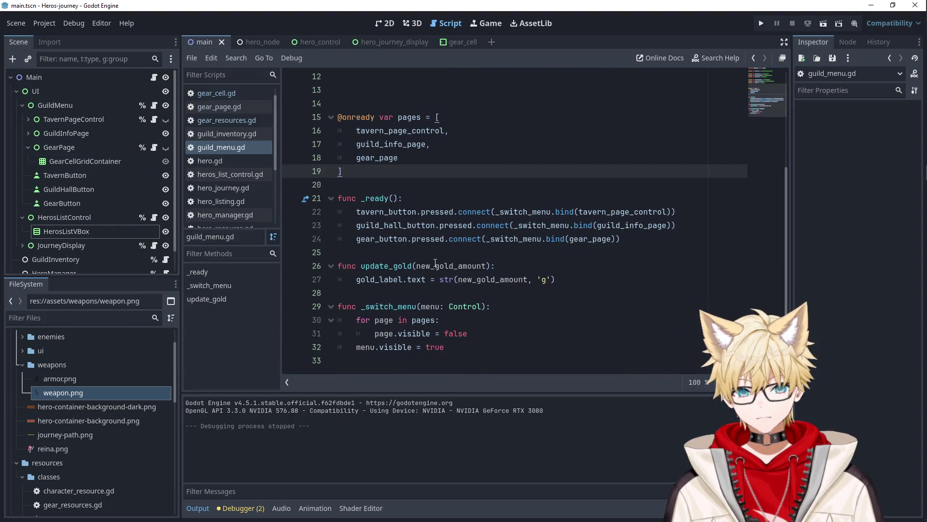
{"action": "double_click", "coordinate": [505, 278]}
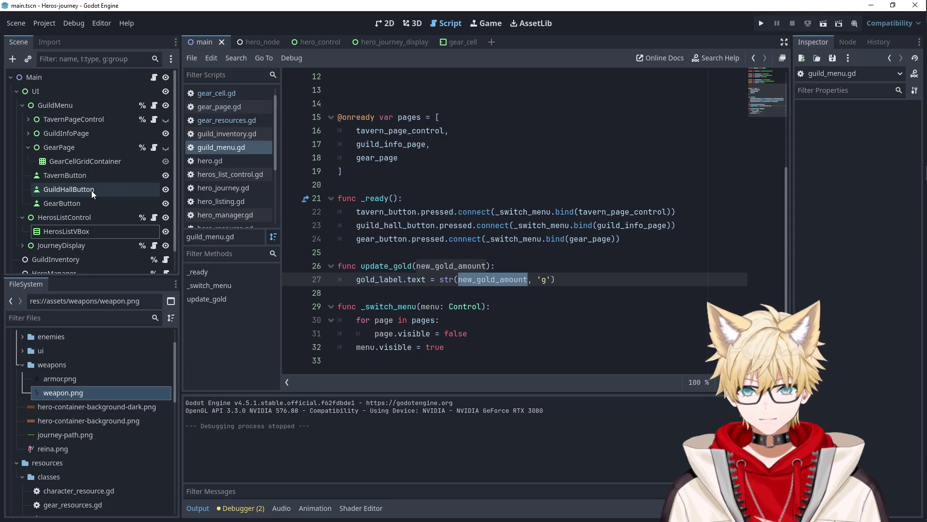
{"action": "scroll", "coordinate": [114, 225], "scroll_direction": "down", "scroll_amount": 2}
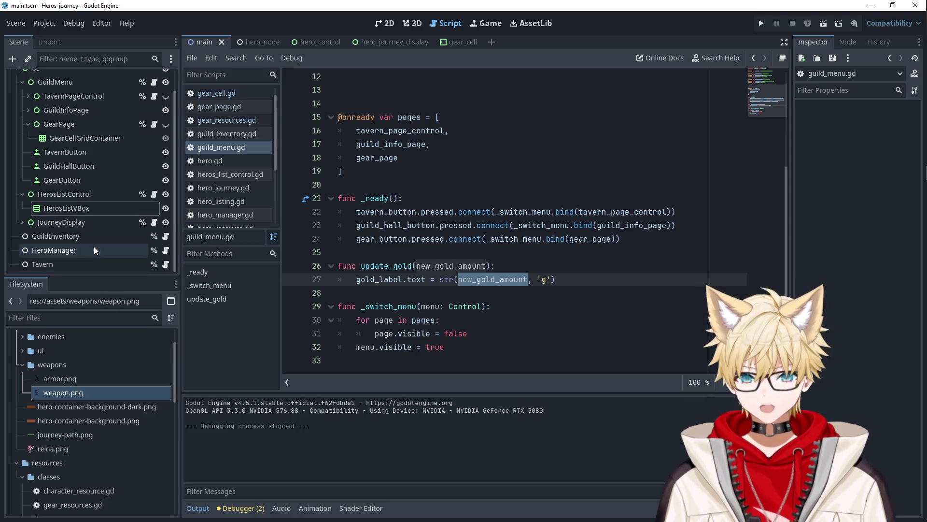
{"action": "left_click", "coordinate": [166, 237]}
{"action": "left_click", "coordinate": [166, 250]}
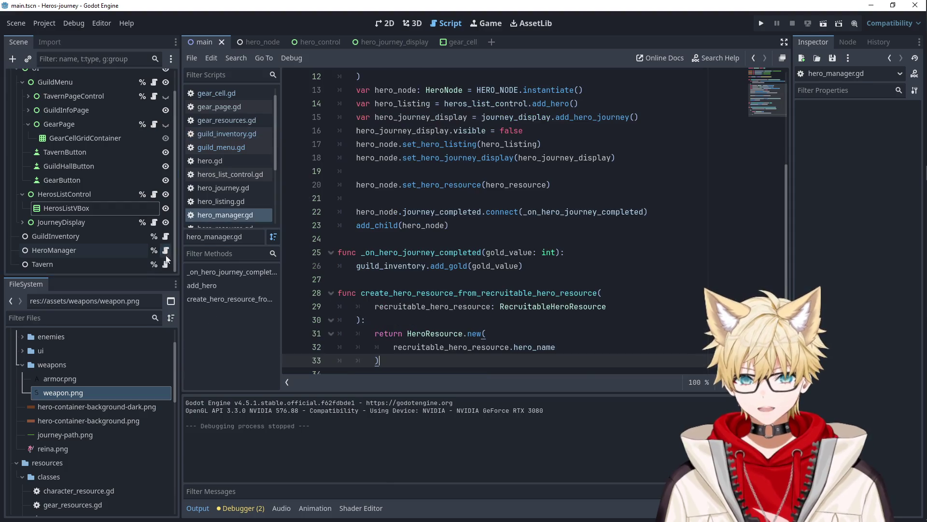
{"action": "left_click", "coordinate": [166, 266]}
{"action": "scroll", "coordinate": [442, 305], "scroll_direction": "down", "scroll_amount": 3}
{"action": "scroll", "coordinate": [442, 305], "scroll_direction": "down", "scroll_amount": 4}
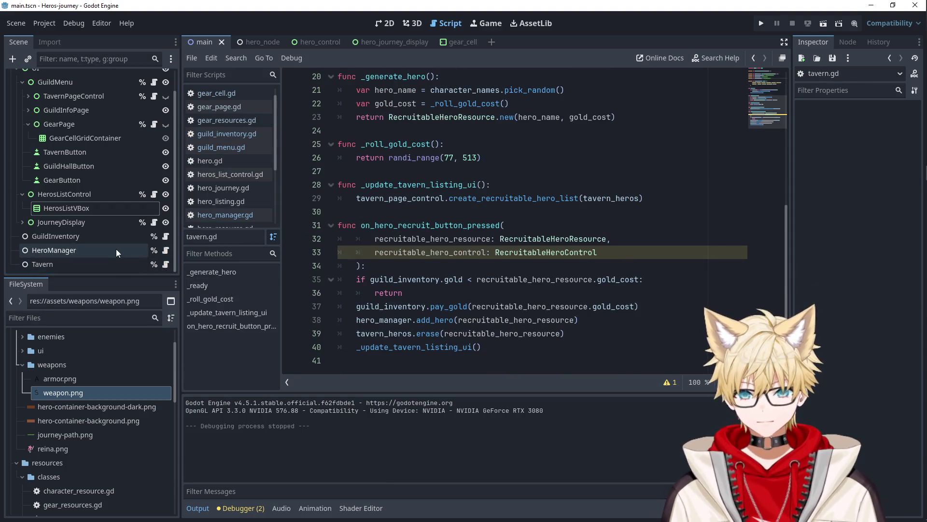
{"action": "left_click", "coordinate": [166, 236]}
{"action": "scroll", "coordinate": [459, 277], "scroll_direction": "down", "scroll_amount": 4}
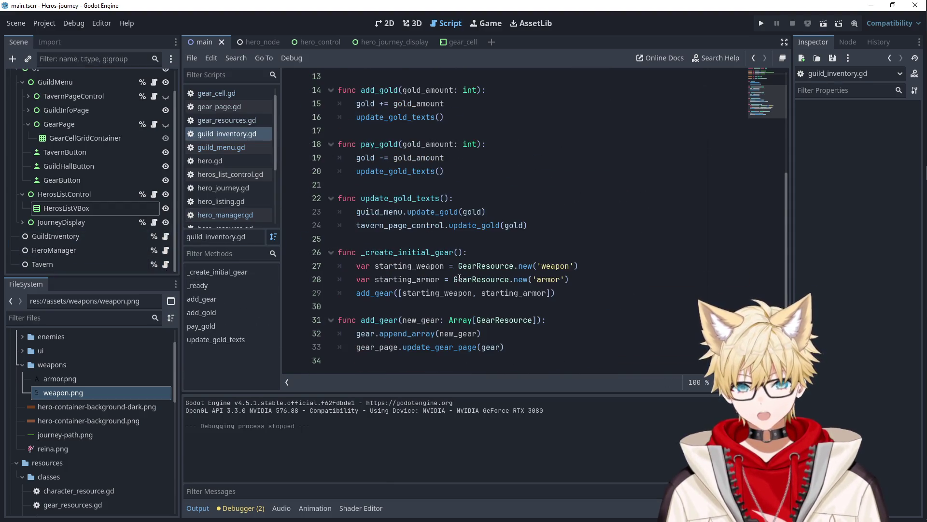
Inspect the starting weapon and armor gear code, then follow it to GearResource's sprite mapping.
{"action": "double_click", "coordinate": [552, 266]}
{"action": "double_click", "coordinate": [549, 279]}
{"action": "left_click", "coordinate": [414, 279]}
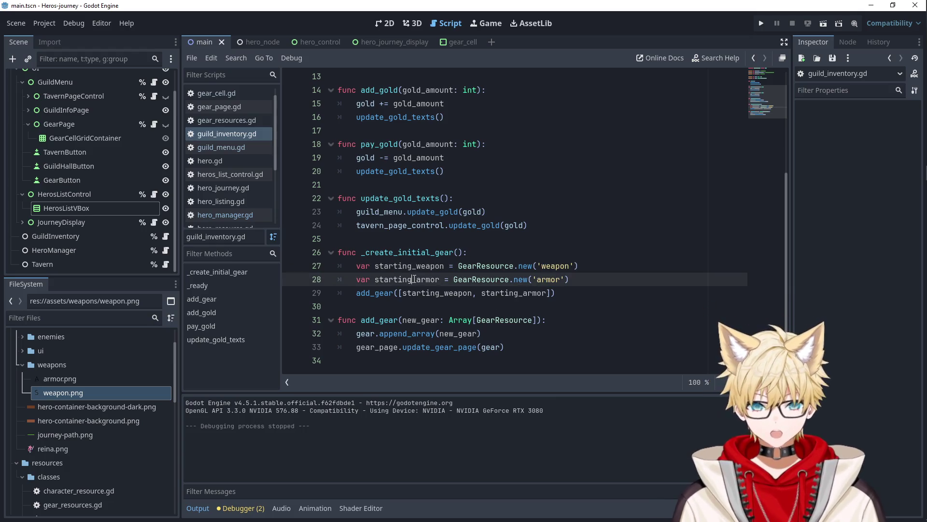
{"action": "double_click", "coordinate": [414, 279]}
{"action": "left_click", "coordinate": [478, 266], "text": "ctrl"}
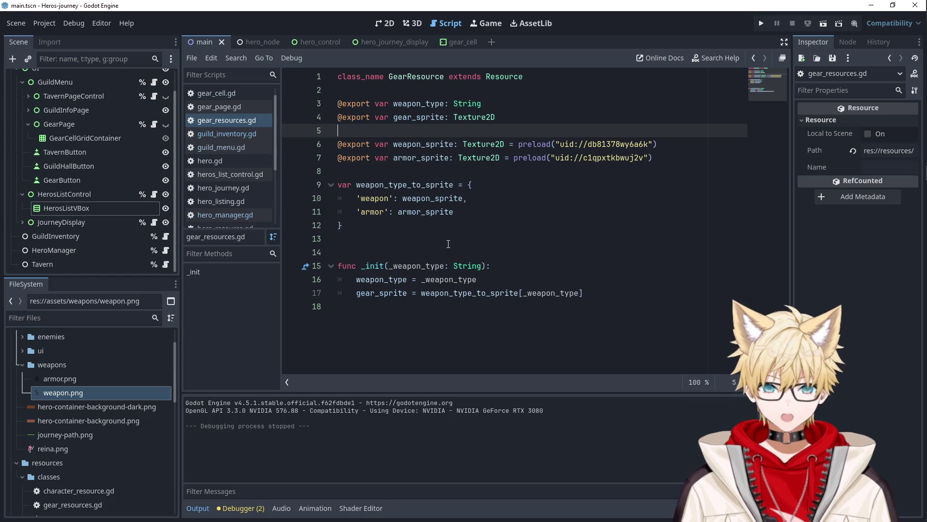
{"action": "double_click", "coordinate": [385, 198]}
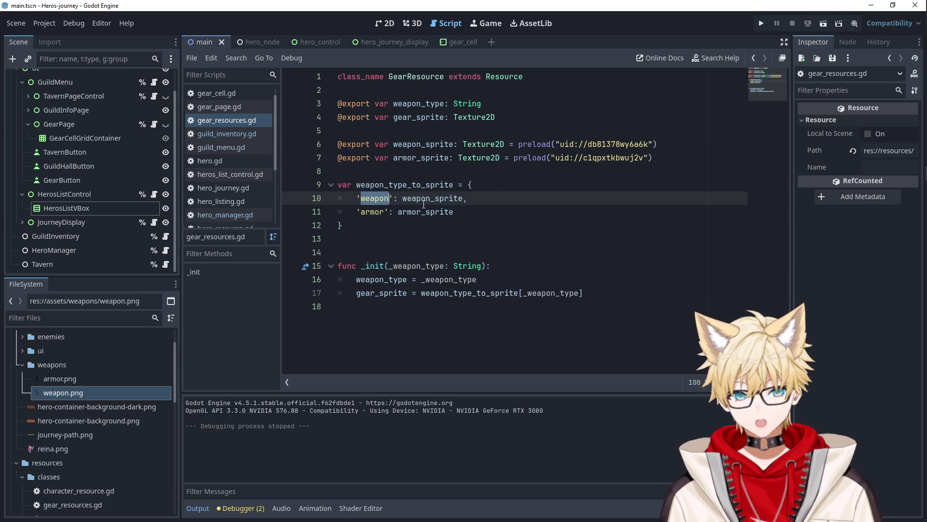
{"action": "double_click", "coordinate": [426, 202]}
{"action": "double_click", "coordinate": [424, 145]}
{"action": "double_click", "coordinate": [420, 158]}
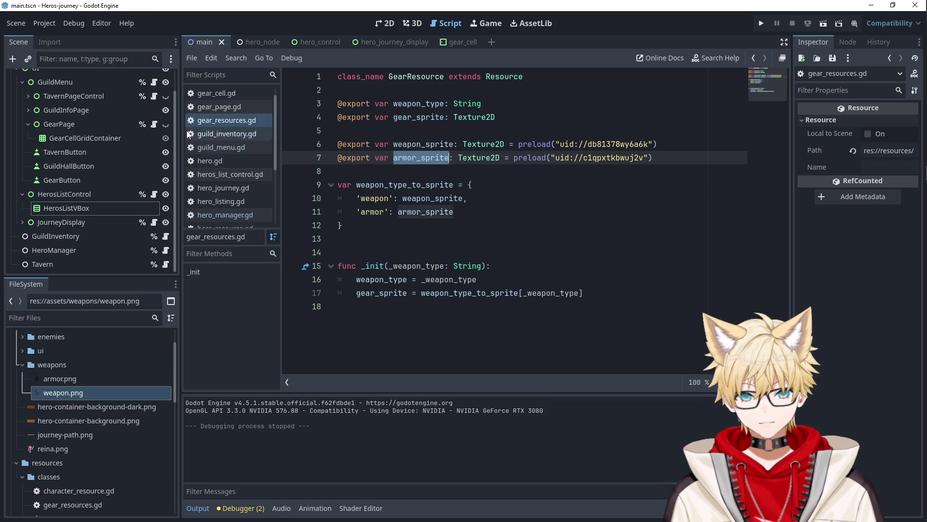
{"action": "scroll", "coordinate": [101, 155], "scroll_direction": "up", "scroll_amount": 2}
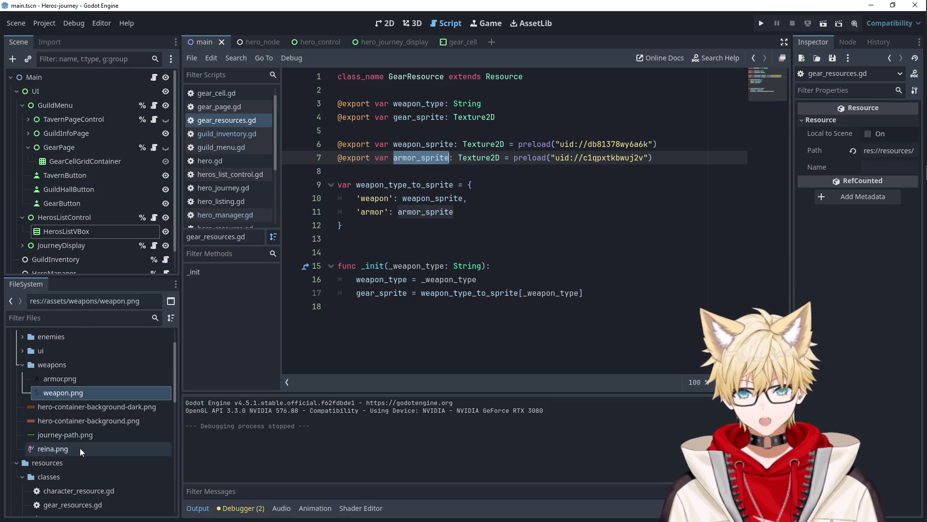
Filter the project files by 'cell' and open gear_cell.gd and the gear_cell scene.
{"action": "left_click", "coordinate": [63, 318]}
{"action": "type", "text": "cell"}
{"action": "double_click", "coordinate": [57, 420]}
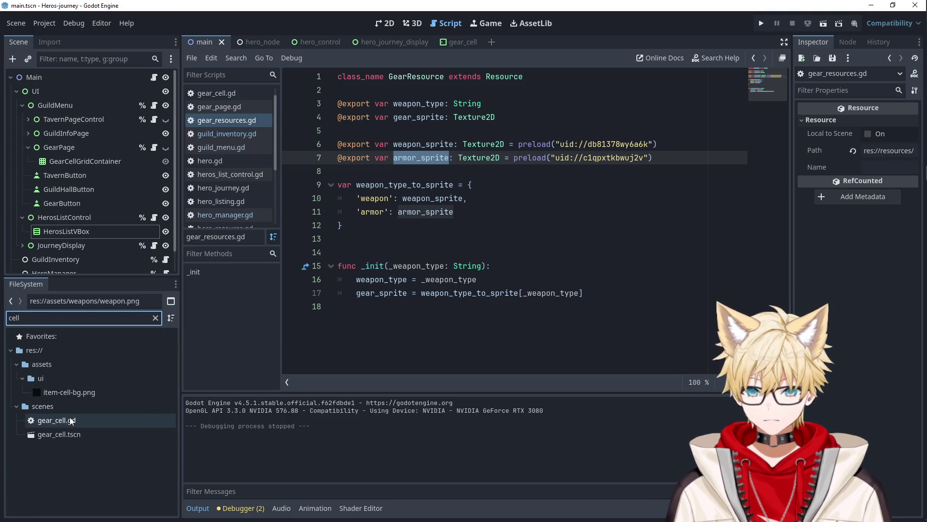
{"action": "double_click", "coordinate": [83, 433]}
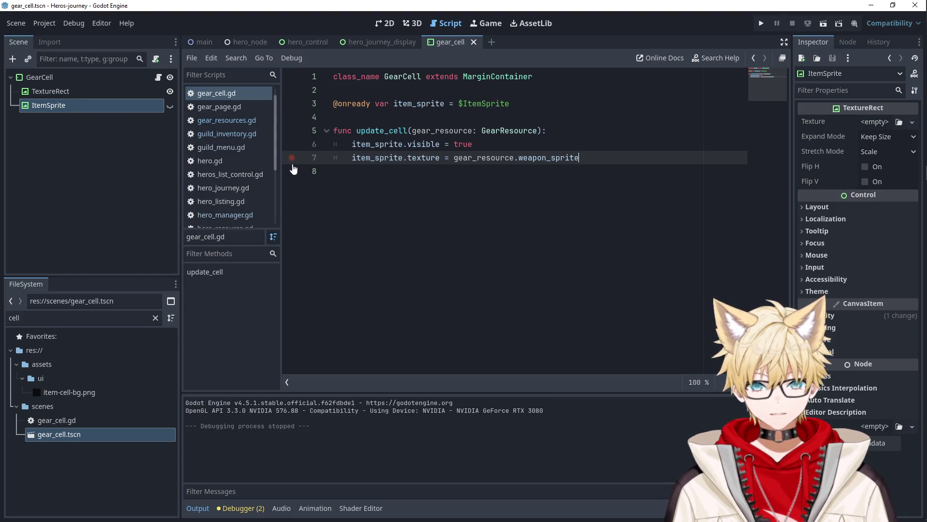
Add a 'pass' line 8 with a breakpoint in update_cell and run the game for debugging.
{"action": "left_click", "coordinate": [604, 146]}
{"action": "left_click", "coordinate": [598, 158]}
{"action": "key", "text": "Return"}
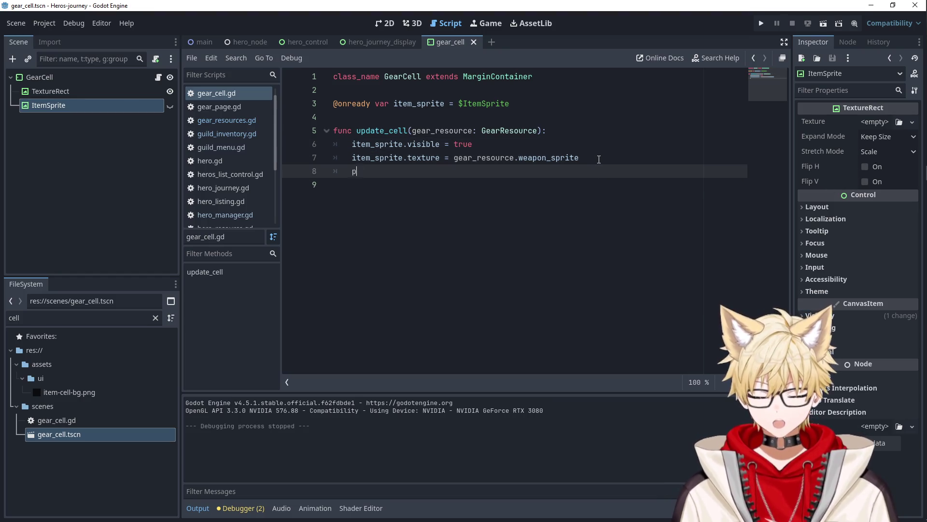
{"action": "type", "text": "pass"}
{"action": "left_click", "coordinate": [292, 172]}
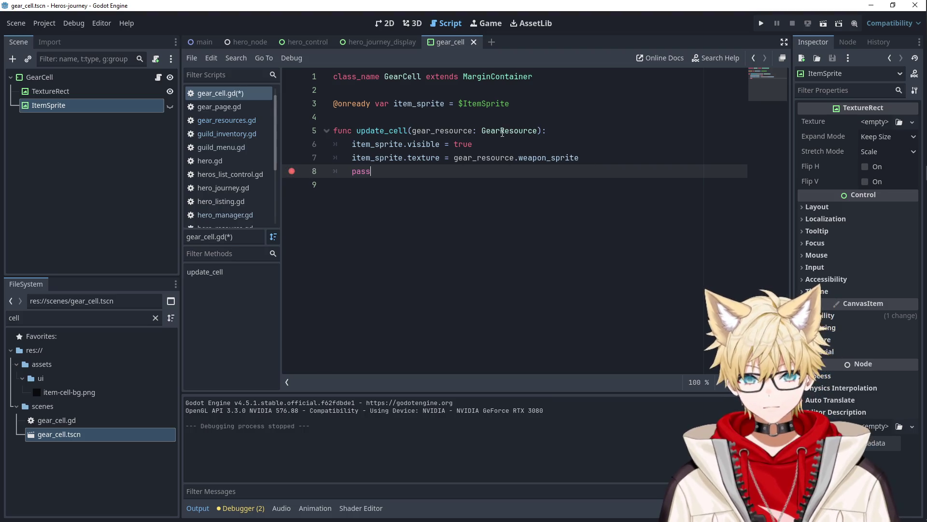
{"action": "left_click", "coordinate": [761, 23]}
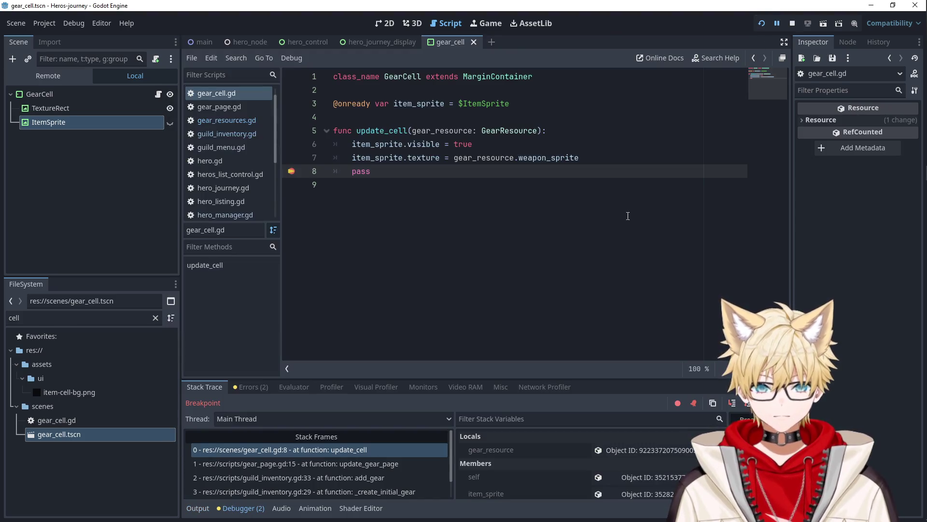
Inspect both gear_resource values at the breakpoint, view the Gear page's S sprites, then close the game.
{"action": "left_click", "coordinate": [369, 183]}
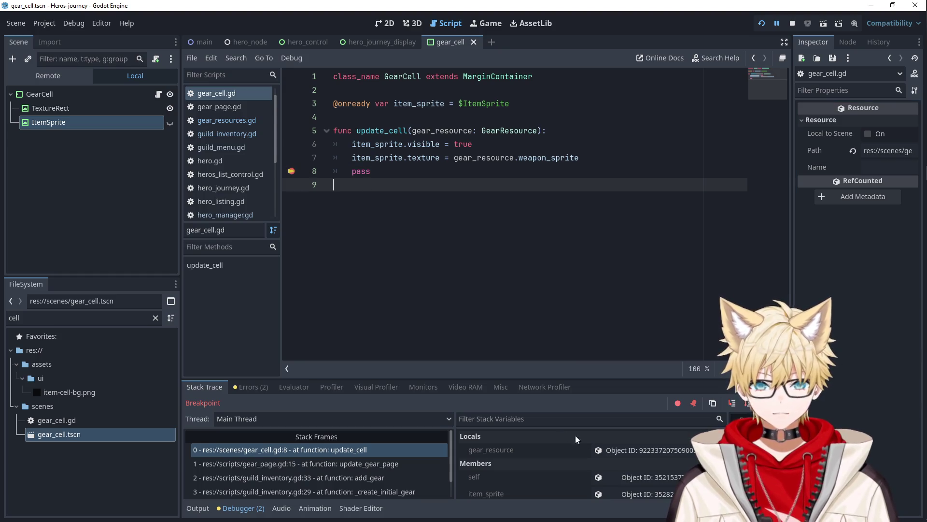
{"action": "left_click", "coordinate": [618, 450]}
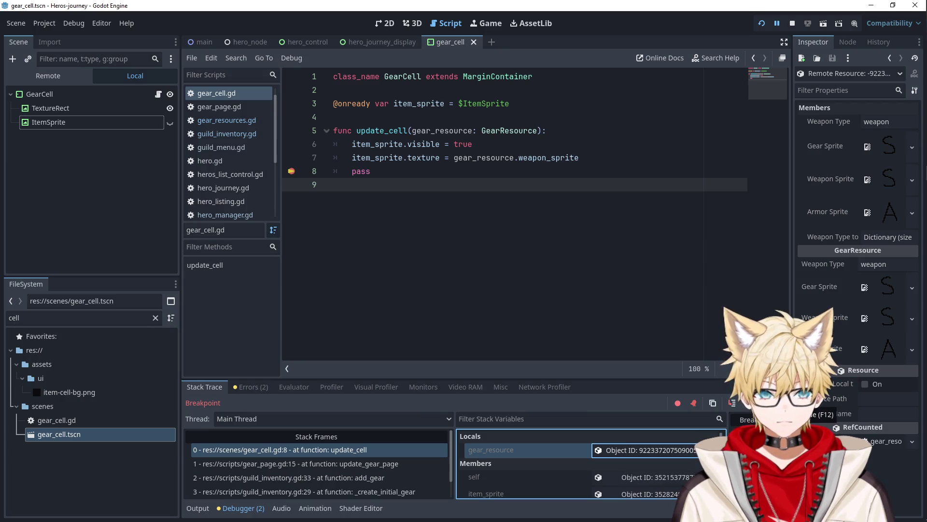
{"action": "left_click", "coordinate": [782, 403]}
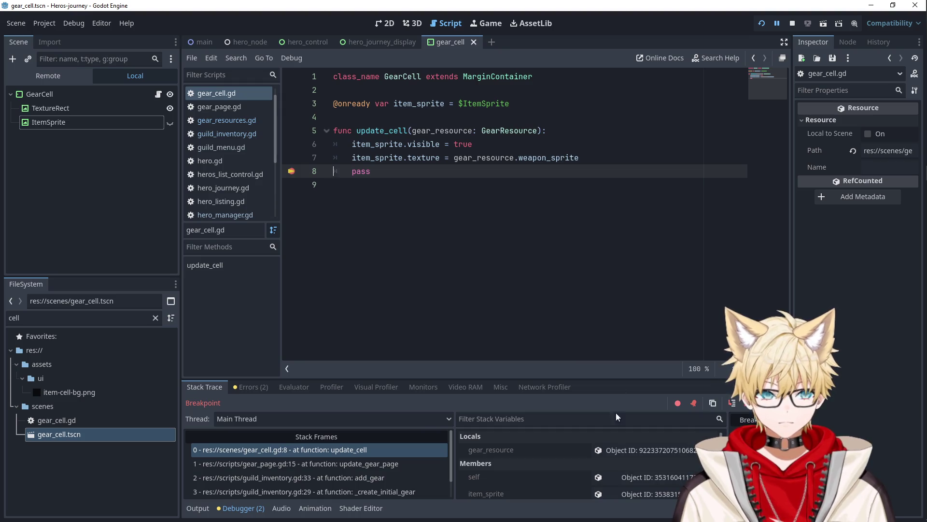
{"action": "left_click", "coordinate": [627, 449]}
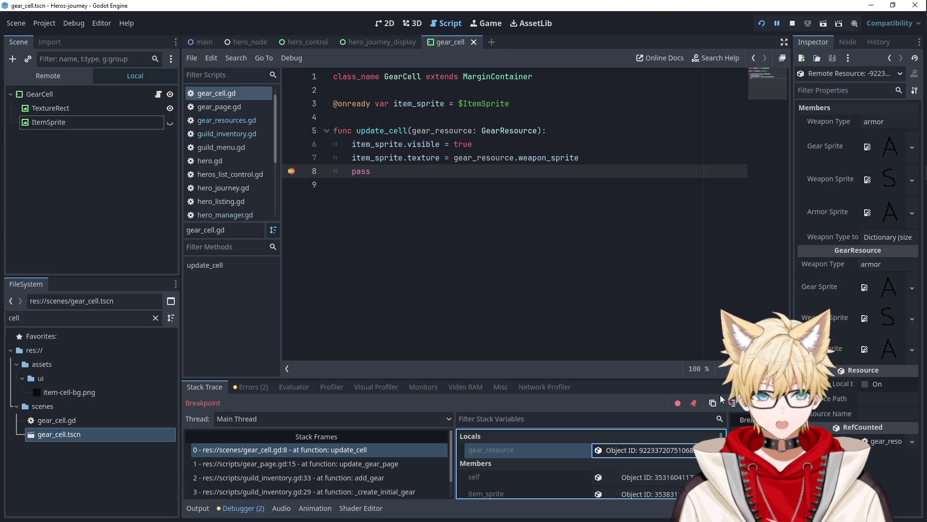
{"action": "key", "text": "F12"}
{"action": "left_click", "coordinate": [249, 438]}
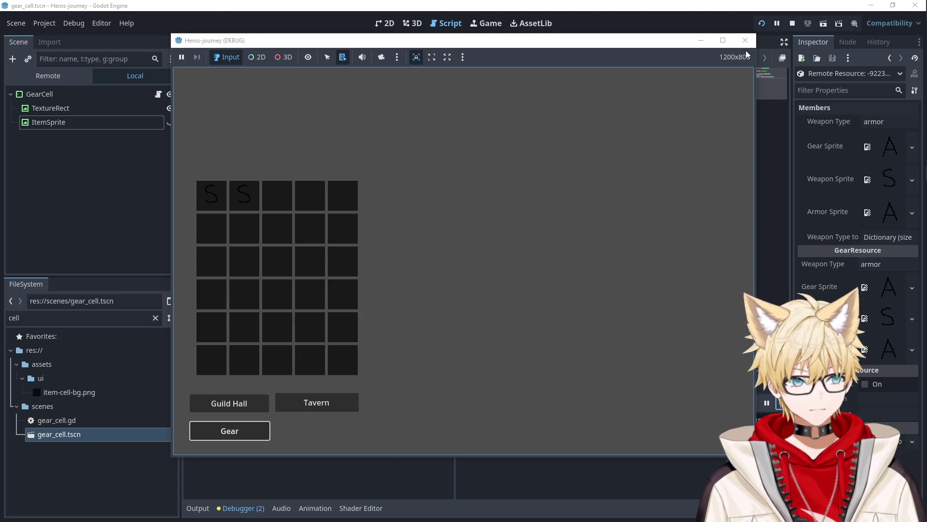
{"action": "left_click", "coordinate": [745, 40]}
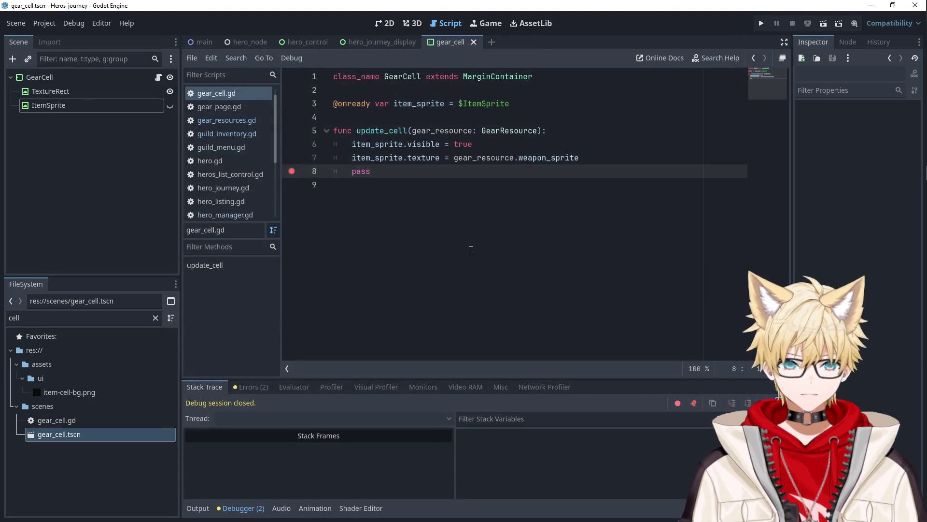
Remove the temporary pass line and breakpoint, then reopen GuildInventory's script from the main scene.
{"action": "left_click", "coordinate": [417, 178]}
{"action": "key", "text": "BackSpace"}
{"action": "key", "text": "BackSpace"}
{"action": "key", "text": "BackSpace"}
{"action": "left_click", "coordinate": [292, 171]}
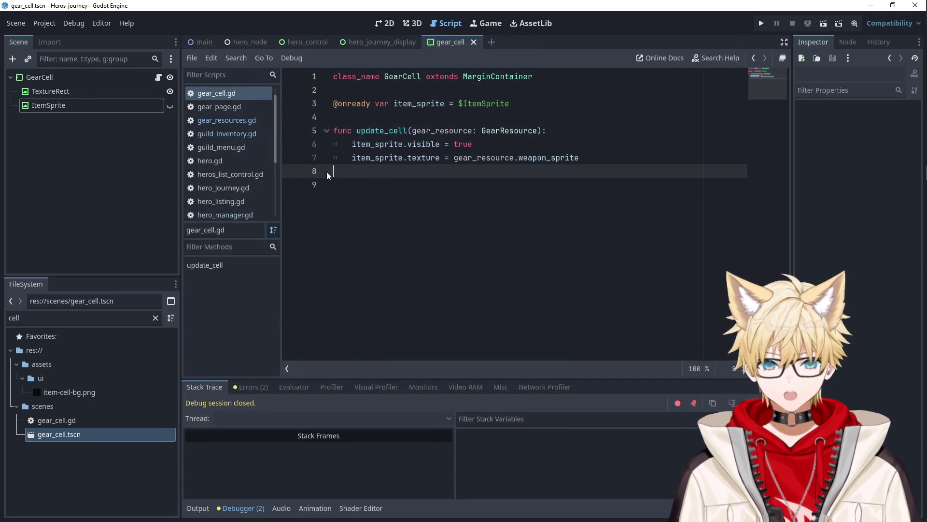
{"action": "key", "text": "ctrl+Tab"}
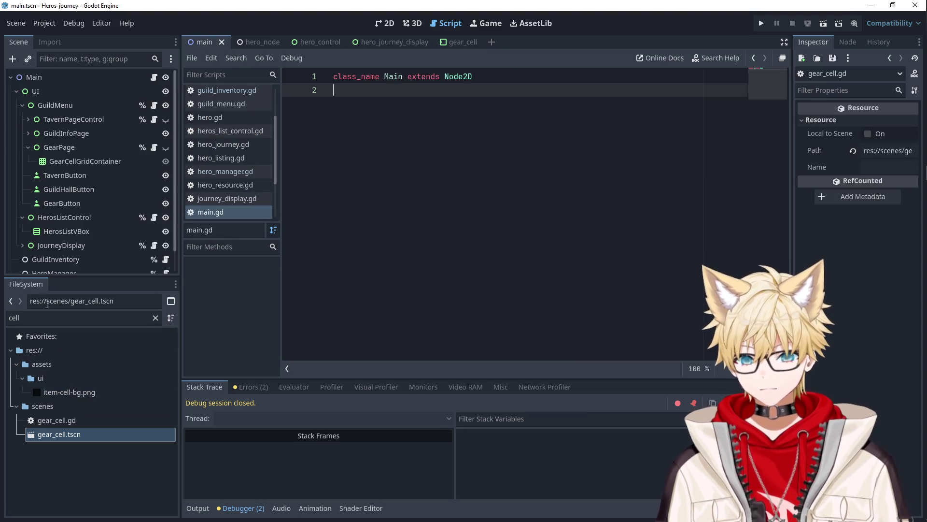
{"action": "scroll", "coordinate": [87, 248], "scroll_direction": "down", "scroll_amount": 2}
{"action": "left_click", "coordinate": [165, 235]}
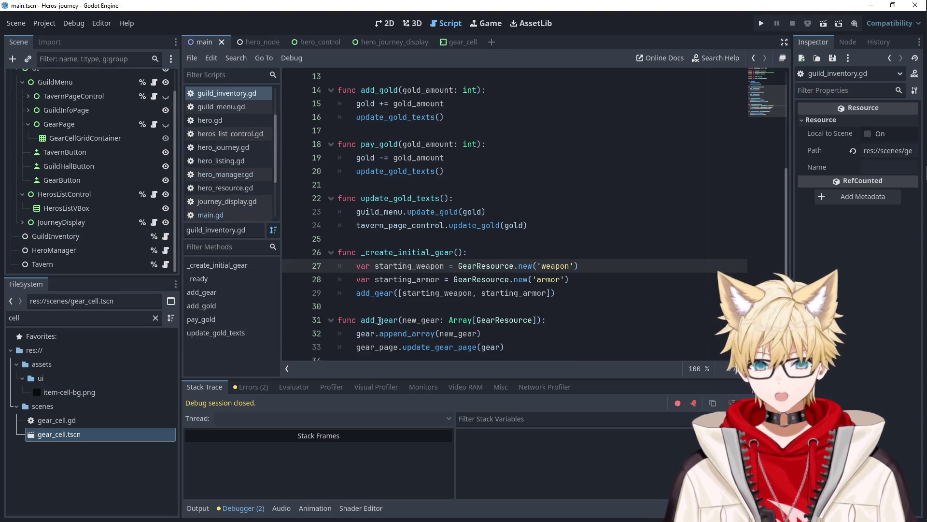
Clear the file filter, open gear_resources.gd, and select its preloaded sprites and type-to-sprite dictionary.
{"action": "left_click", "coordinate": [58, 420]}
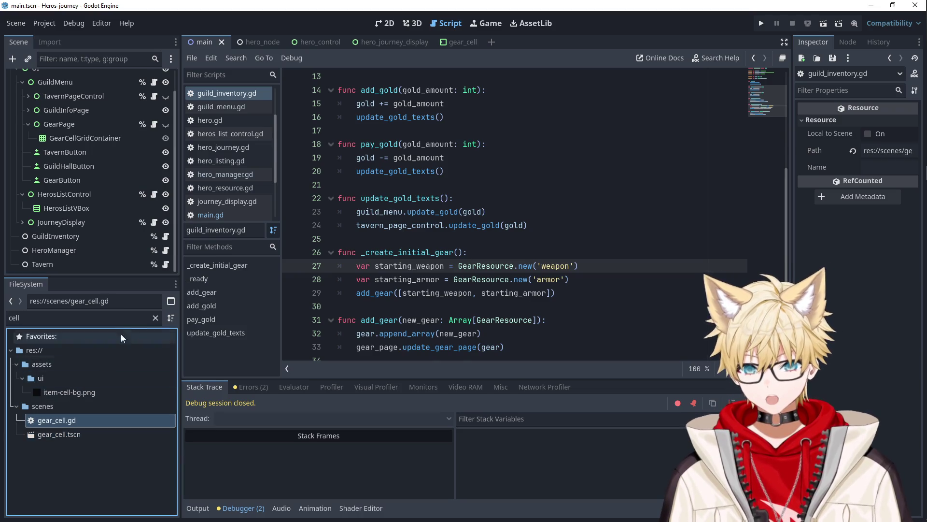
{"action": "left_click", "coordinate": [154, 319]}
{"action": "double_click", "coordinate": [79, 437]}
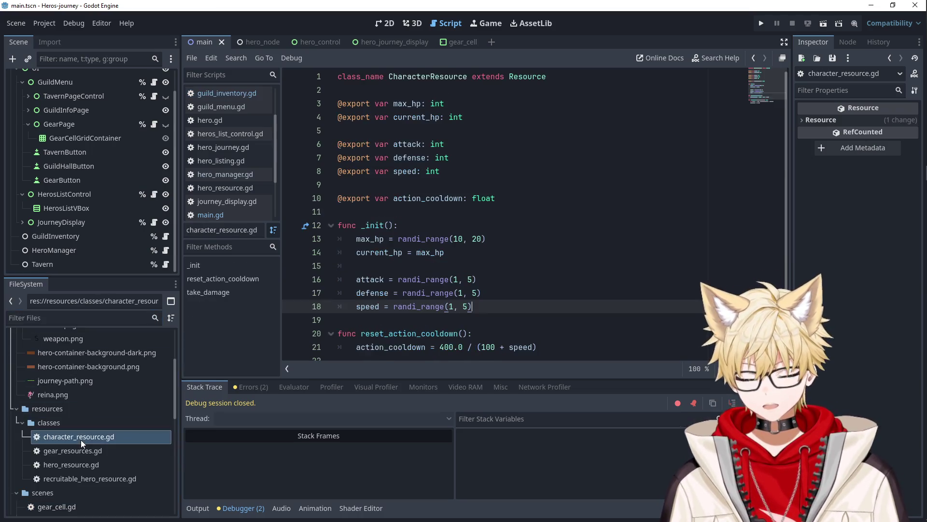
{"action": "double_click", "coordinate": [104, 475]}
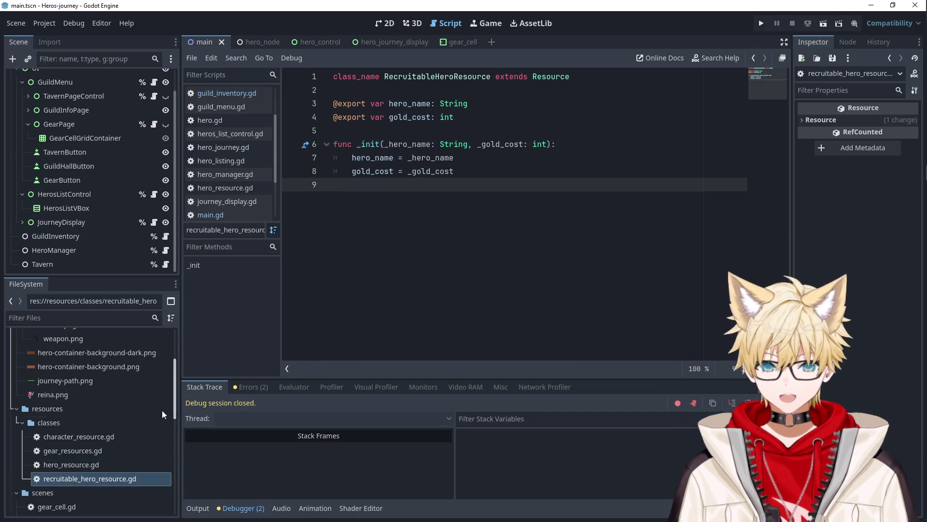
{"action": "double_click", "coordinate": [107, 451]}
{"action": "double_click", "coordinate": [100, 465]}
{"action": "double_click", "coordinate": [103, 451]}
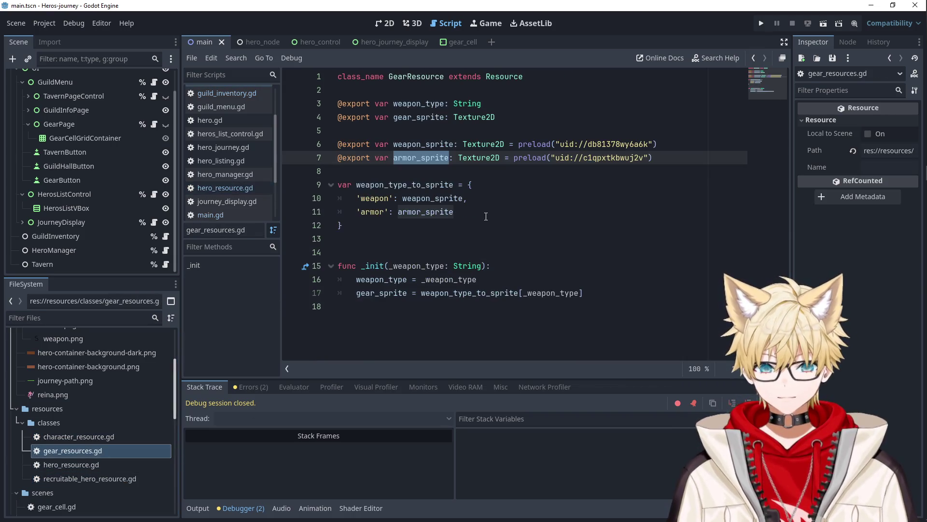
{"action": "mouse_move", "coordinate": [343, 225]}
{"action": "left_mouse_down"}
{"action": "mouse_move", "coordinate": [338, 191]}
{"action": "mouse_move", "coordinate": [284, 173]}
{"action": "mouse_move", "coordinate": [271, 142]}
{"action": "left_mouse_up"}
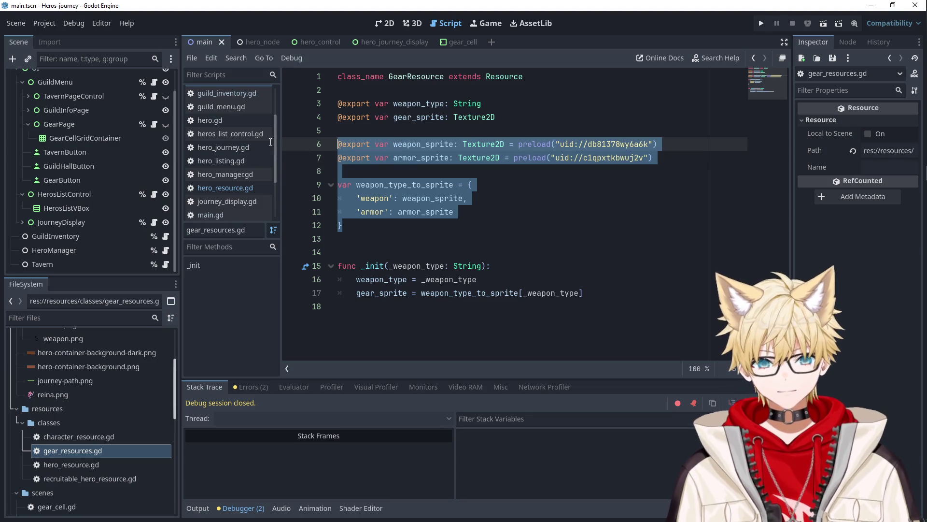
Delete the preloaded sprites and weapon_type_to_sprite dictionary from GearResource.
{"action": "key", "text": "BackSpace"}
{"action": "key", "text": "BackSpace"}
{"action": "key", "text": "Up"}
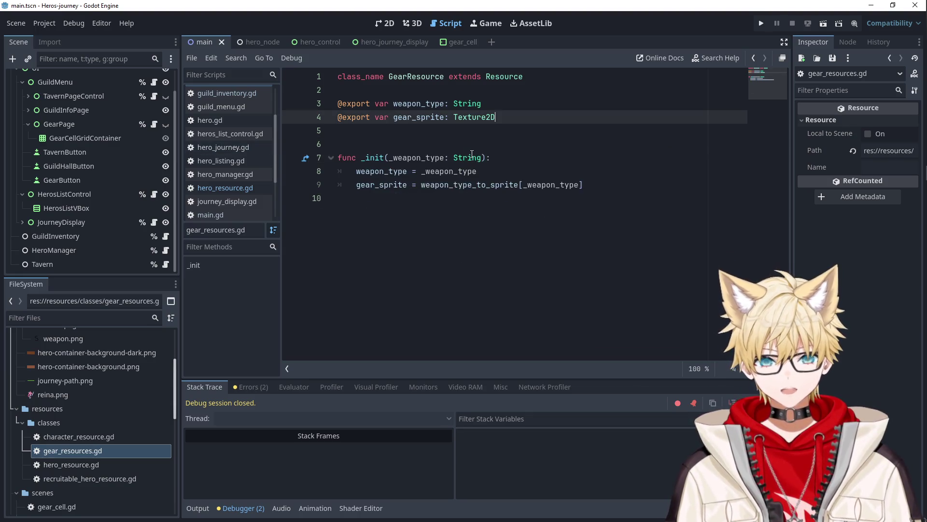
{"action": "key", "text": "Delete"}
{"action": "key", "text": "Delete"}
Add a _gear_sprite parameter to _init, assign it to gear_sprite, and save the script.
{"action": "left_click", "coordinate": [478, 145]}
{"action": "type", "text": ", t"}
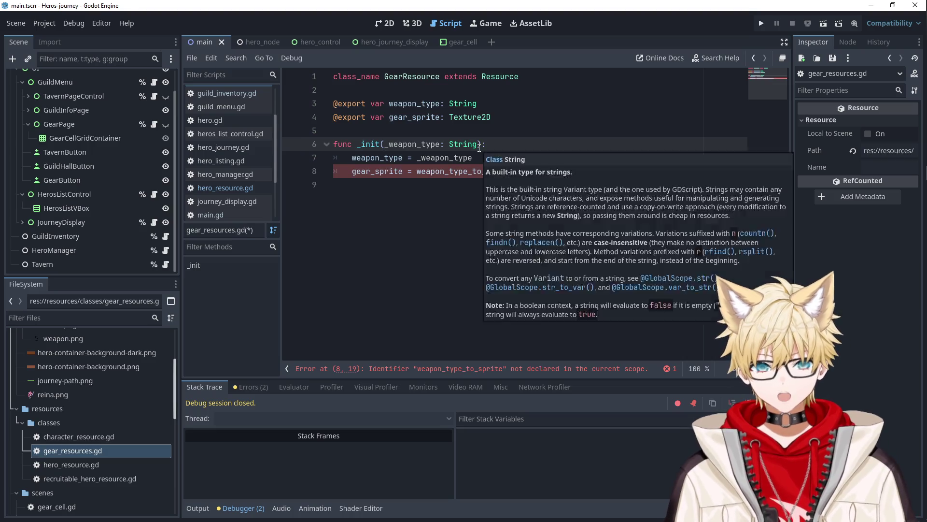
{"action": "key", "text": "BackSpace"}
{"action": "type", "text": "gear_sp"}
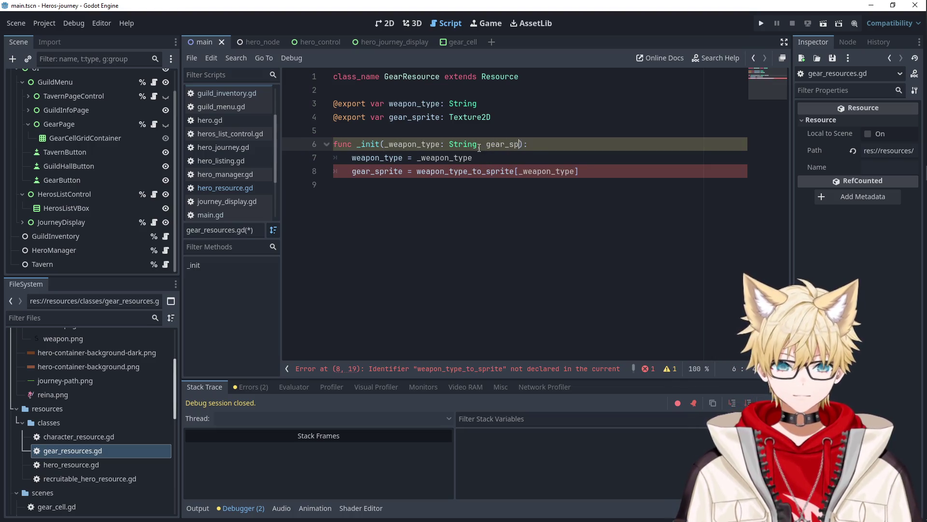
{"action": "type", "text": "rite"}
{"action": "left_click", "coordinate": [486, 144]}
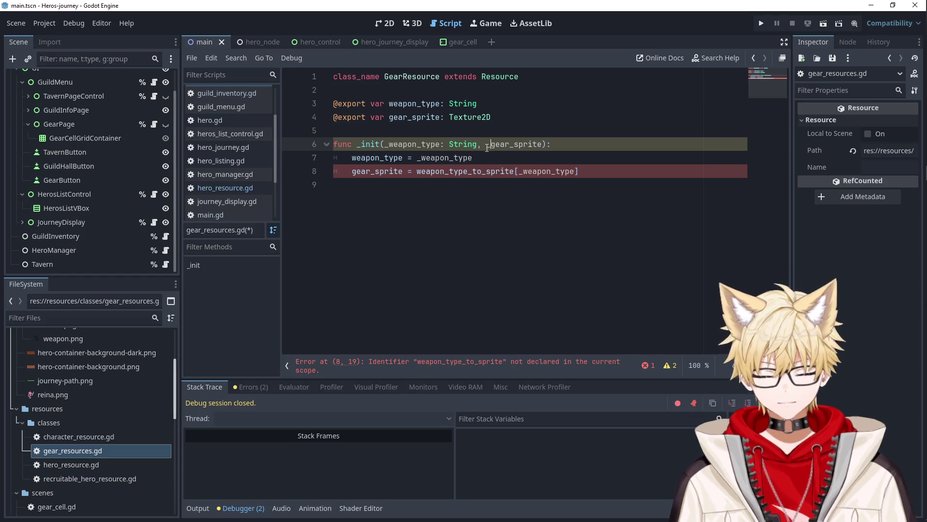
{"action": "type", "text": "_"}
{"action": "left_click_drag", "start_coordinate": [579, 171], "coordinate": [418, 171]}
{"action": "type", "text": "_gear_sprite"}
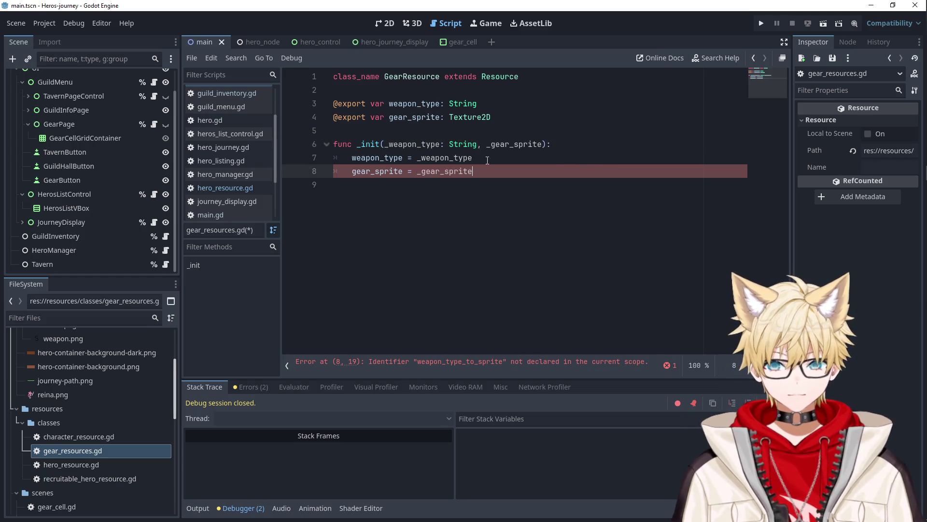
{"action": "left_click", "coordinate": [562, 153]}
{"action": "left_click", "coordinate": [544, 144]}
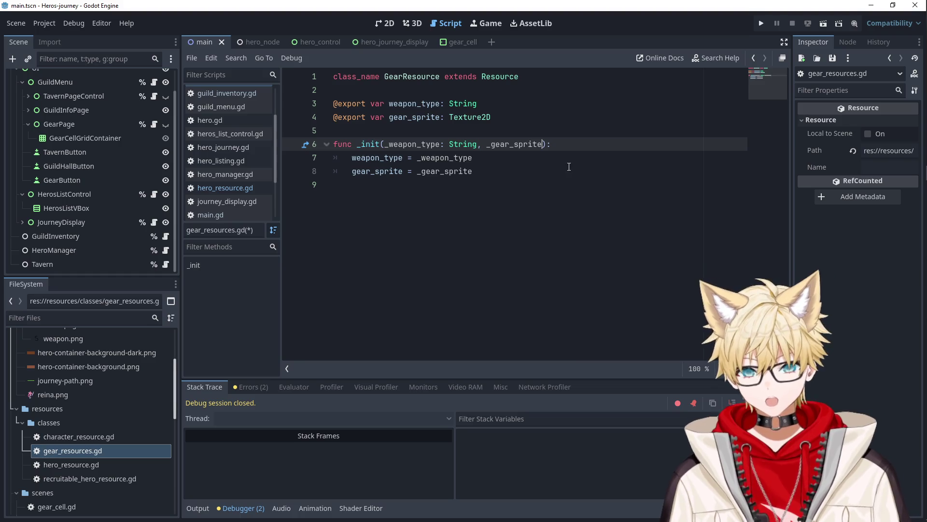
{"action": "key", "text": "ctrl+s"}
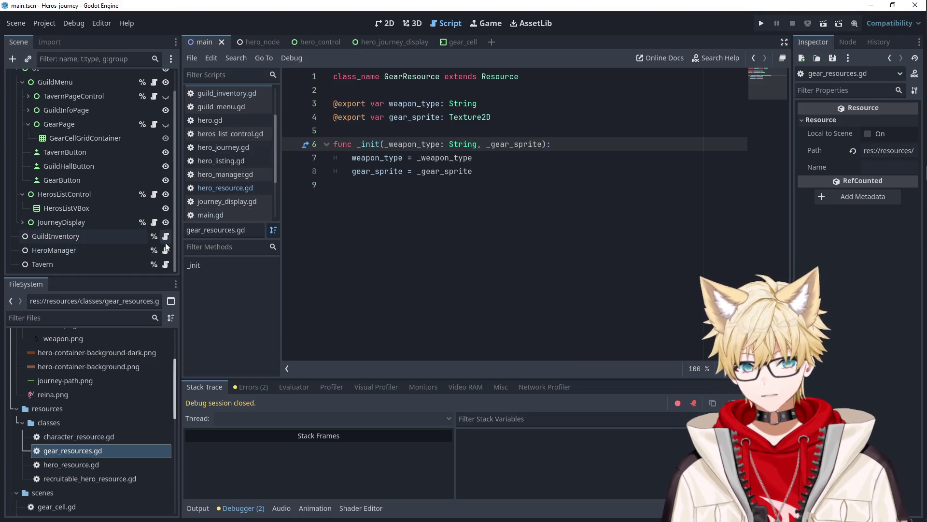
{"action": "left_click", "coordinate": [166, 236]}
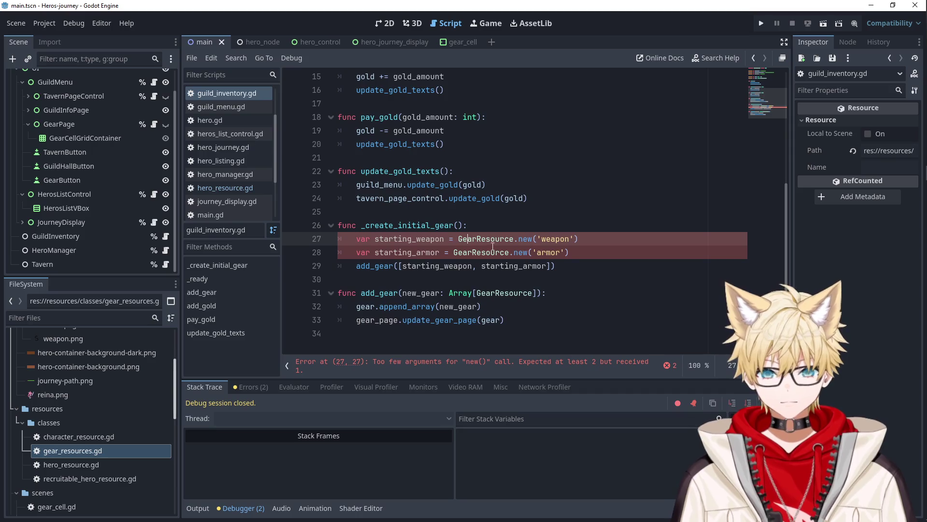
Add an exported weapon_texture Texture2D variable below the gear array in guild_inventory.gd.
{"action": "left_click", "coordinate": [505, 221]}
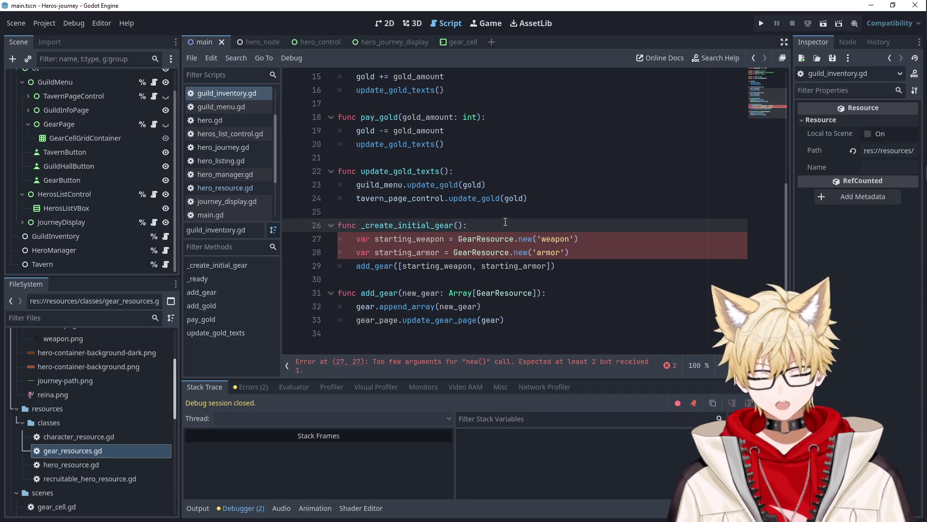
{"action": "key", "text": "Return"}
{"action": "type", "text": "wea"}
{"action": "key", "text": "BackSpace"}
{"action": "key", "text": "BackSpace"}
{"action": "key", "text": "BackSpace"}
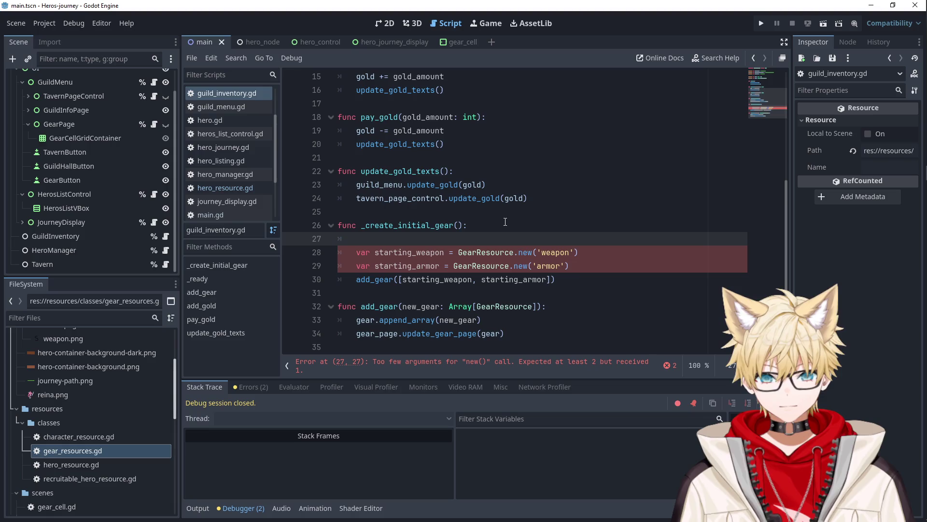
{"action": "scroll", "coordinate": [497, 222], "scroll_direction": "up", "scroll_amount": 5}
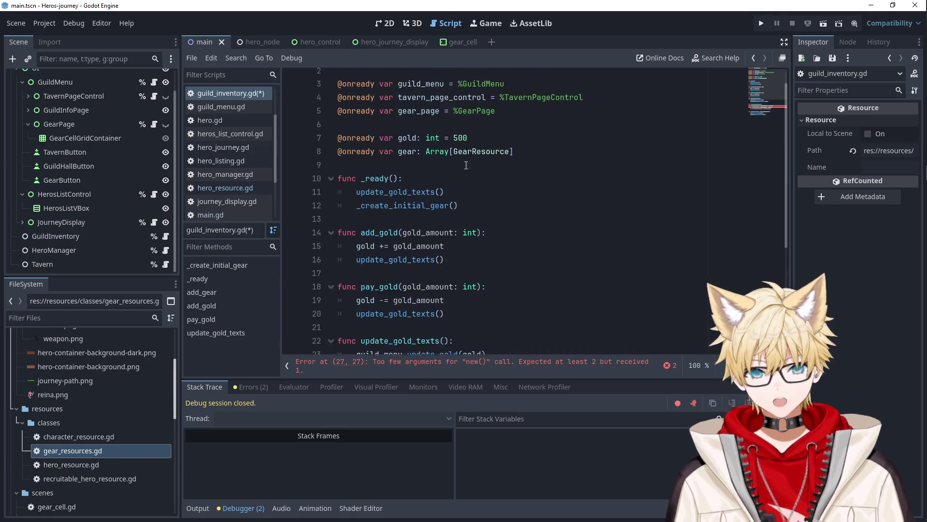
{"action": "left_click", "coordinate": [553, 175]}
{"action": "key", "text": "Return"}
{"action": "key", "text": "Return"}
{"action": "type", "text": "@epoxrt "}
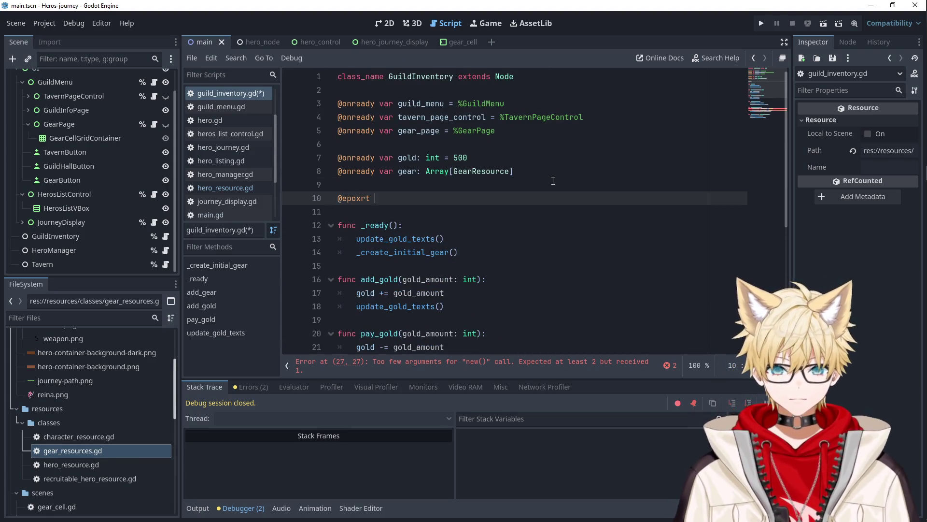
{"action": "type", "text": "var weapon_texture:"}
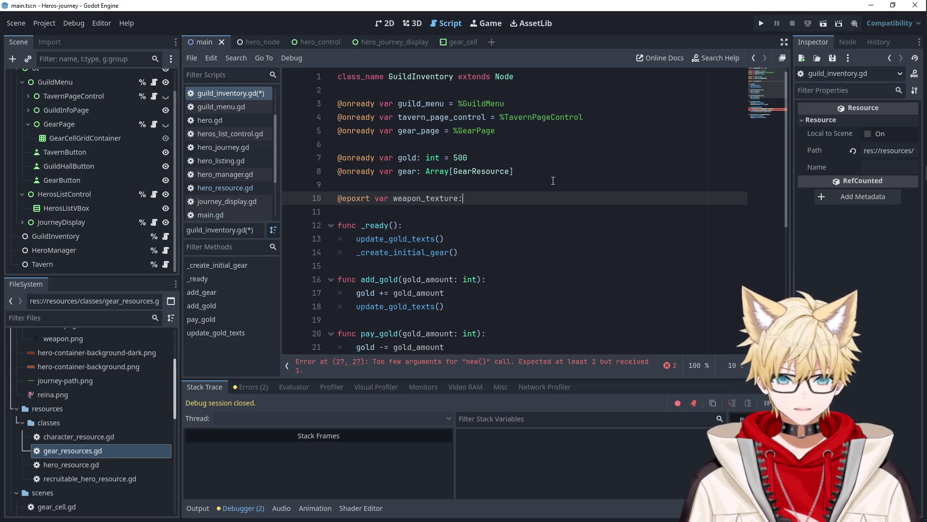
{"action": "key", "text": "BackSpace"}
{"action": "key", "text": "BackSpace"}
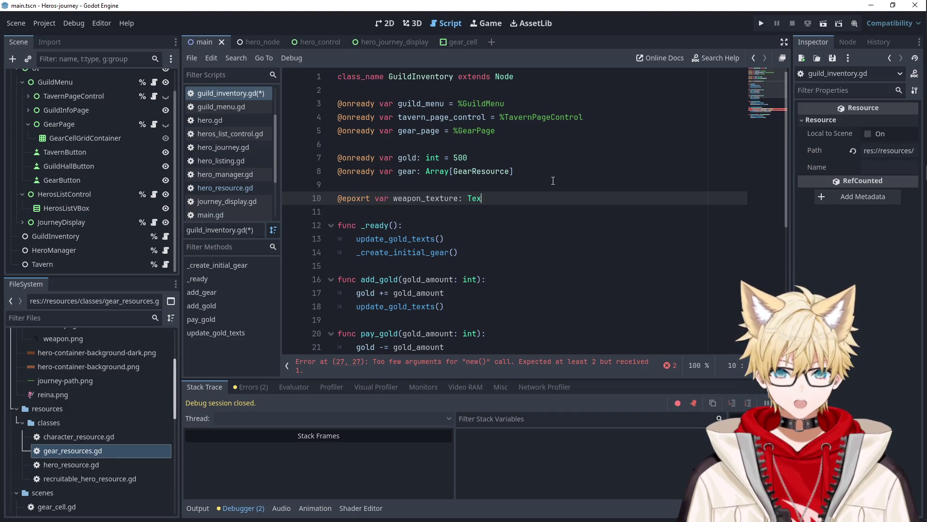
{"action": "key", "text": "BackSpace"}
{"action": "key", "text": "BackSpace"}
{"action": "key", "text": "BackSpace"}
{"action": "type", "text": "t"}
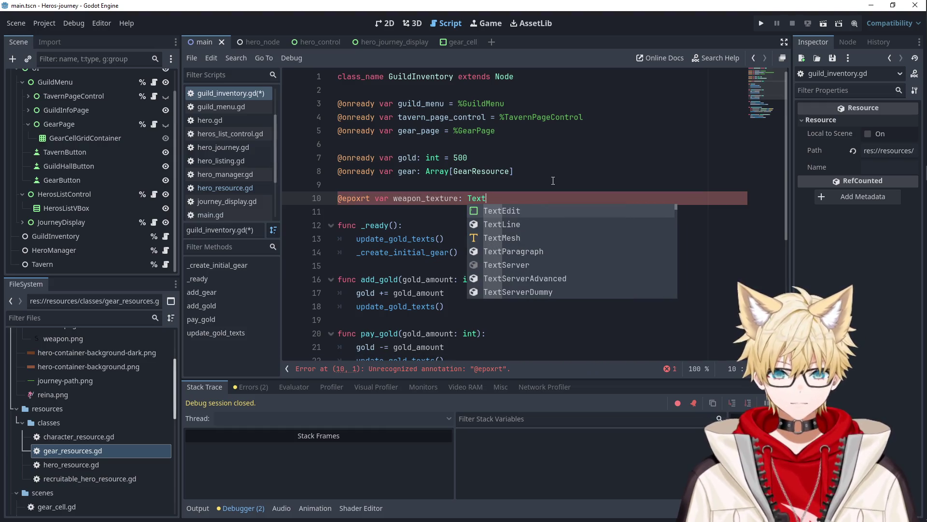
{"action": "type", "text": "ure"}
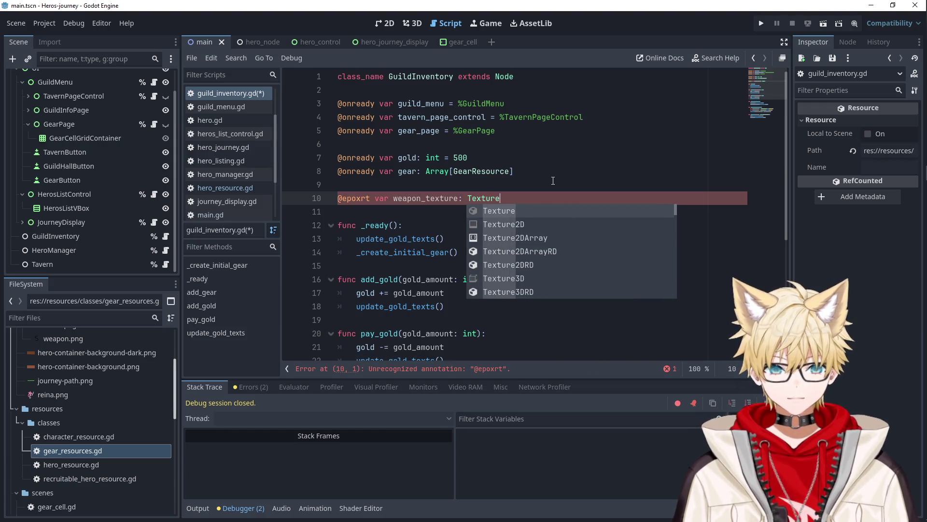
{"action": "key", "text": "Down"}
{"action": "key", "text": "Return"}
{"action": "key", "text": "Return"}
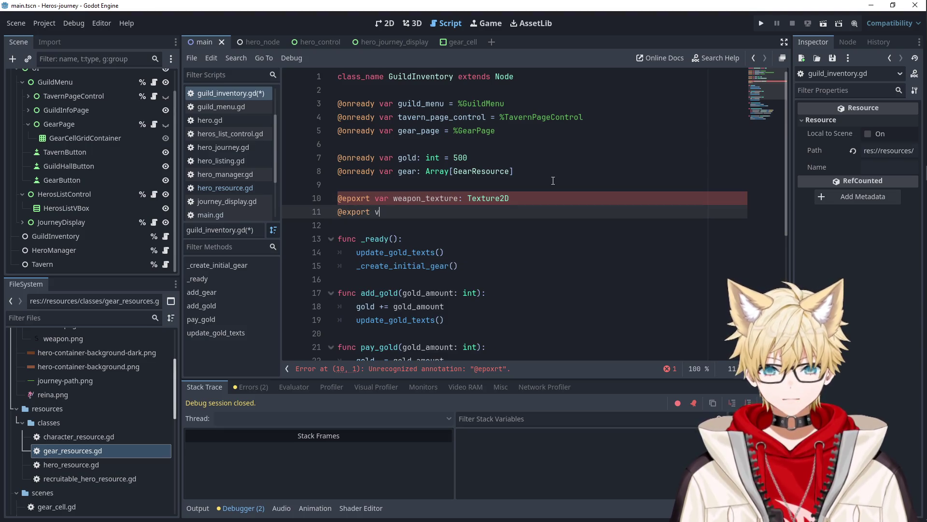
{"action": "type", "text": "armor_te"}
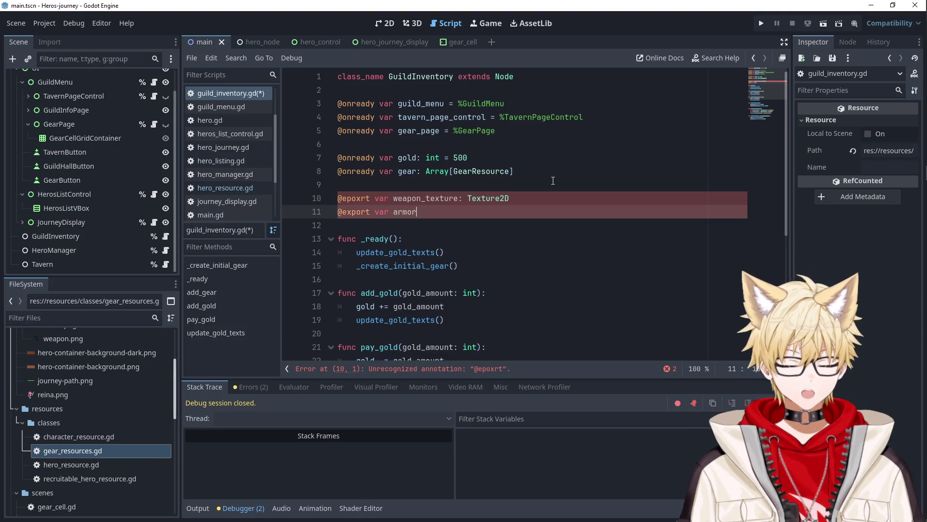
{"action": "type", "text": "x"}
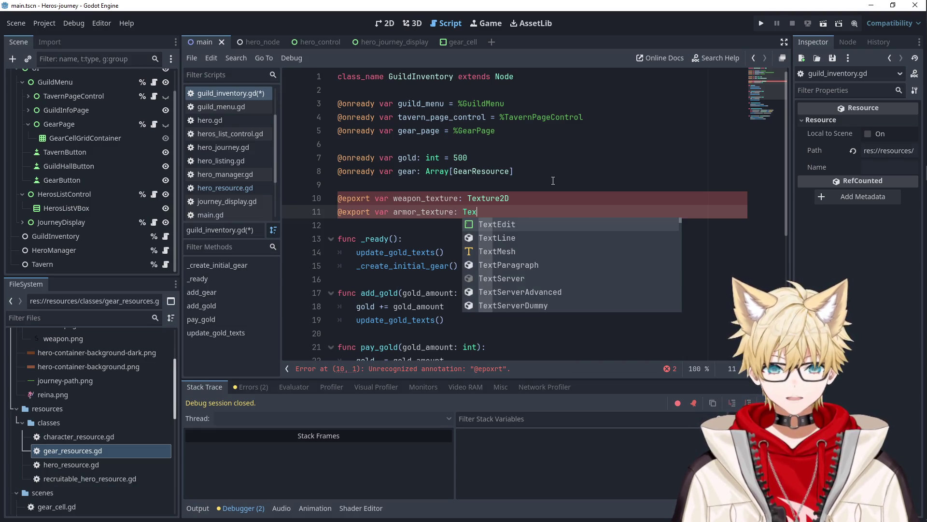
{"action": "type", "text": "ture"}
{"action": "key", "text": "Down"}
{"action": "key", "text": "Return"}
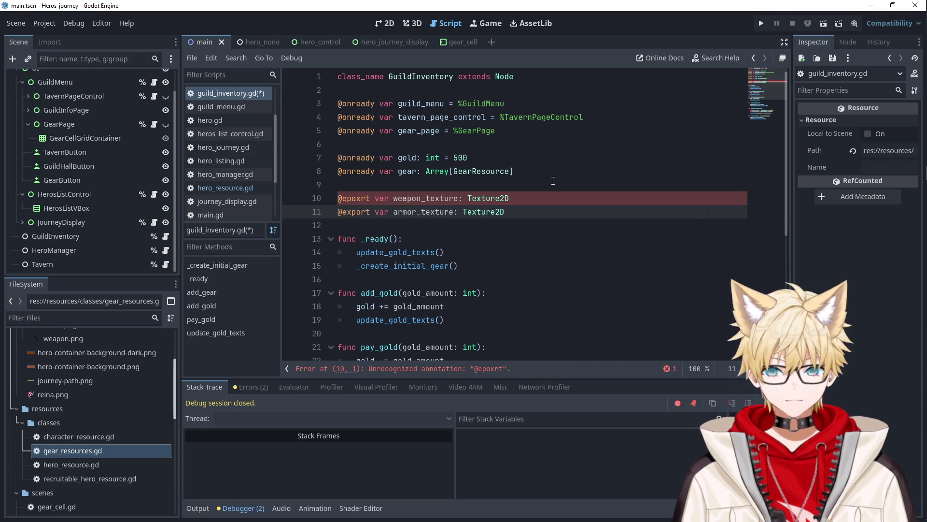
{"action": "left_click", "coordinate": [362, 197]}
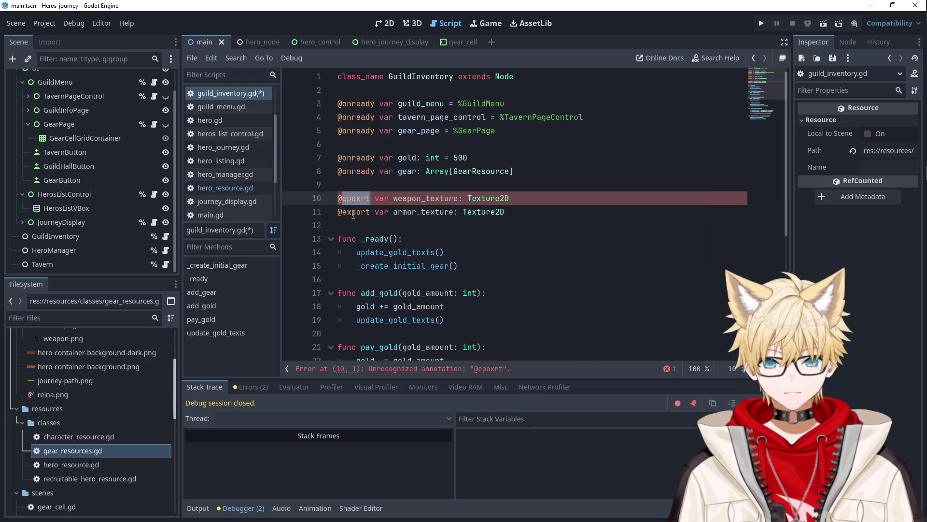
{"action": "key", "text": "BackSpace"}
{"action": "key", "text": "BackSpace"}
{"action": "key", "text": "BackSpace"}
{"action": "type", "text": "xpo"}
{"action": "key", "text": "ctrl+s"}
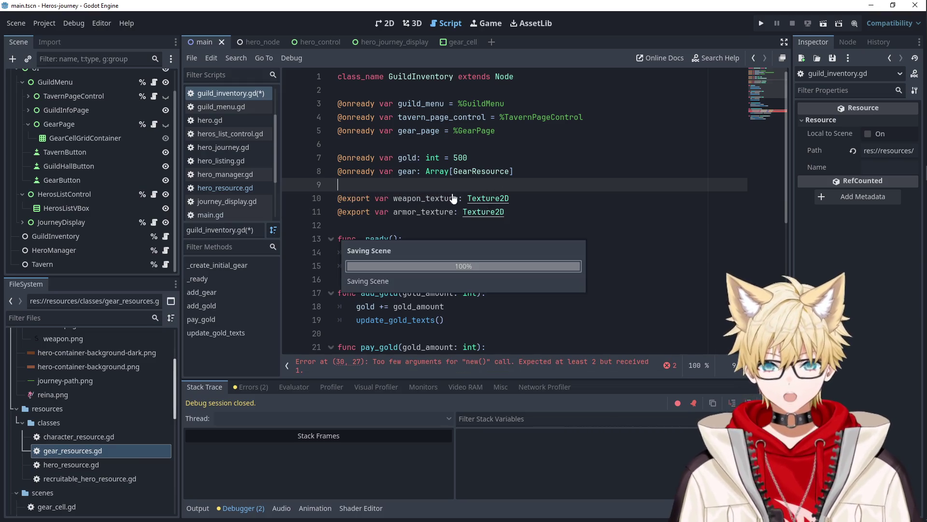
Select the GuildInventory node to check its exported texture properties.
{"action": "left_click", "coordinate": [85, 237]}
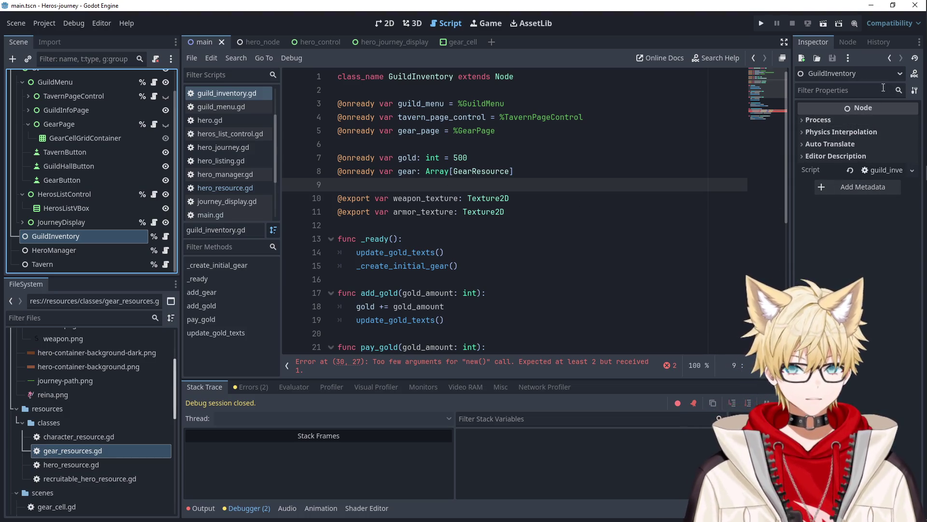
{"action": "double_click", "coordinate": [356, 198]}
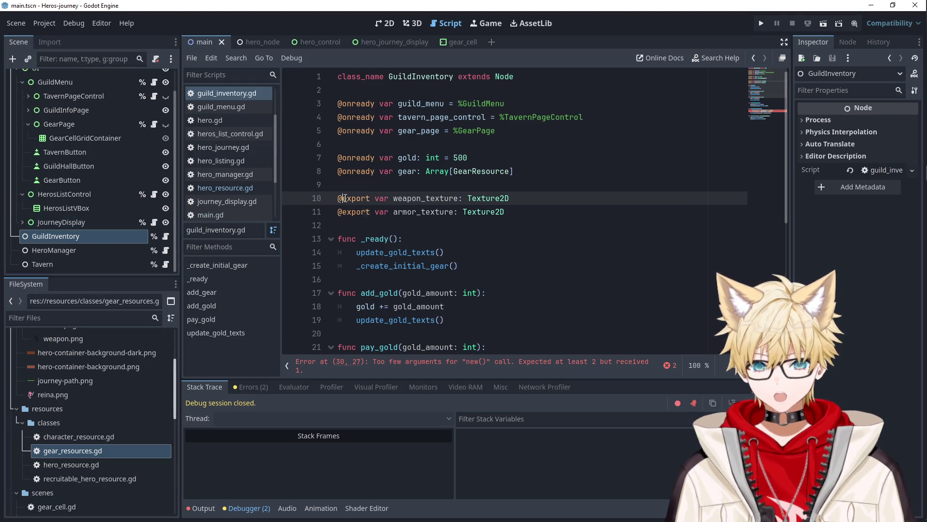
{"action": "left_click", "coordinate": [92, 250]}
{"action": "left_click", "coordinate": [90, 238]}
{"action": "left_click", "coordinate": [447, 252]}
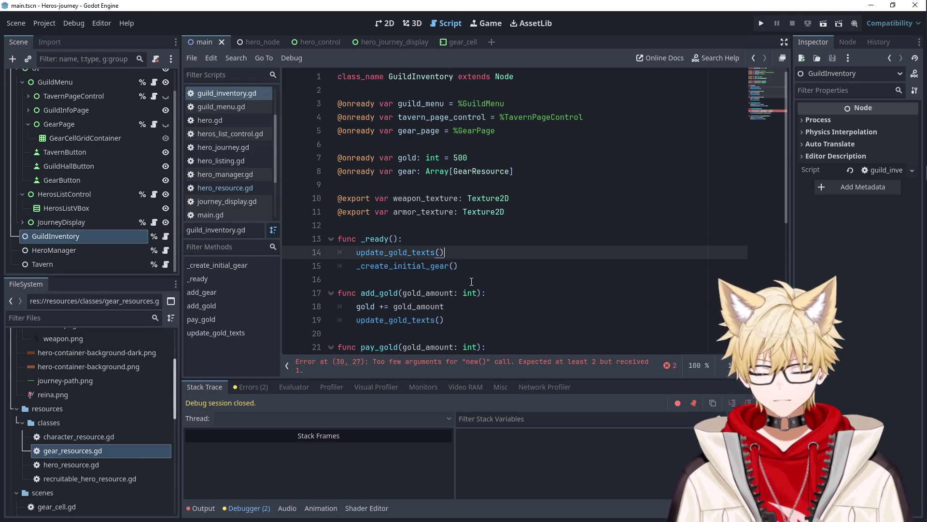
{"action": "scroll", "coordinate": [422, 199], "scroll_direction": "down", "scroll_amount": 7}
{"action": "scroll", "coordinate": [422, 199], "scroll_direction": "up", "scroll_amount": 7}
Copy the weapon_texture variable name from the export on line 10.
{"action": "double_click", "coordinate": [421, 199]}
{"action": "key", "text": "Delete"}
{"action": "scroll", "coordinate": [421, 199], "scroll_direction": "down", "scroll_amount": 5}
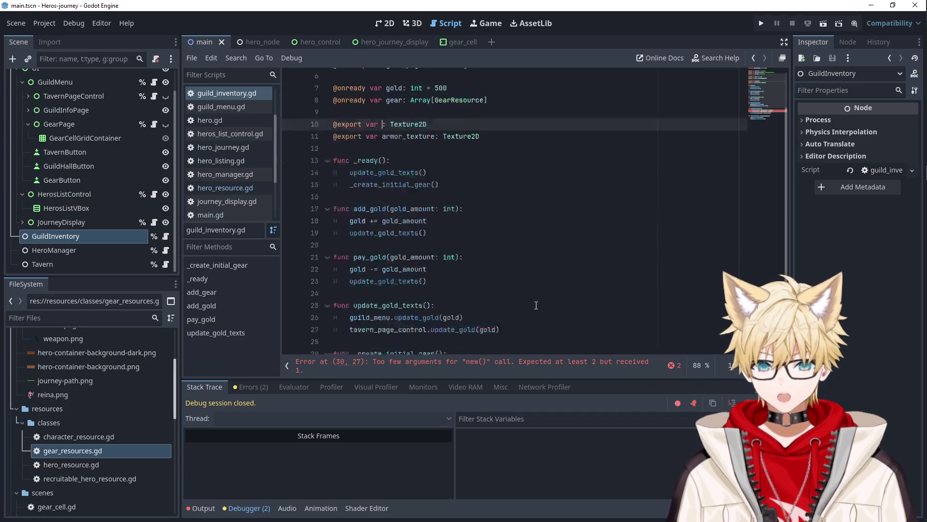
{"action": "key", "text": "ctrl+minus"}
{"action": "left_click", "coordinate": [419, 280]}
{"action": "key", "text": "ctrl+equal"}
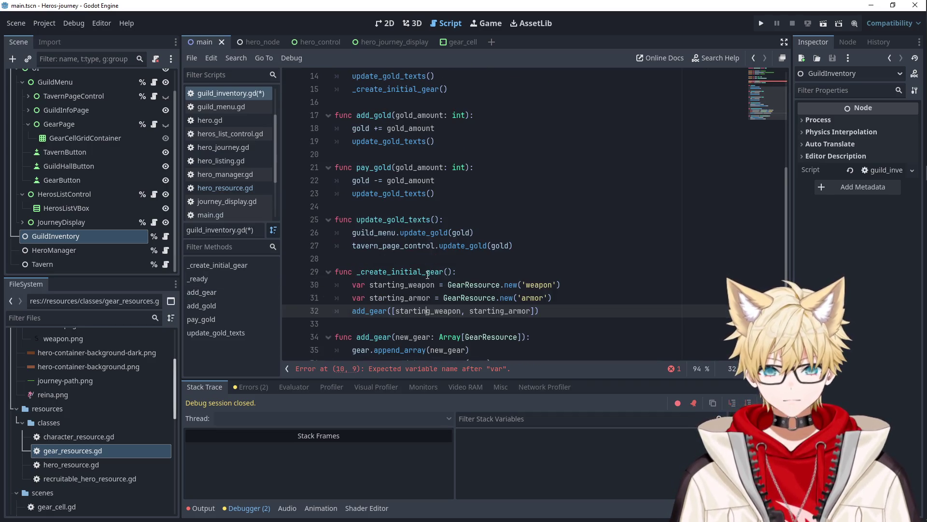
{"action": "left_click", "coordinate": [553, 285]}
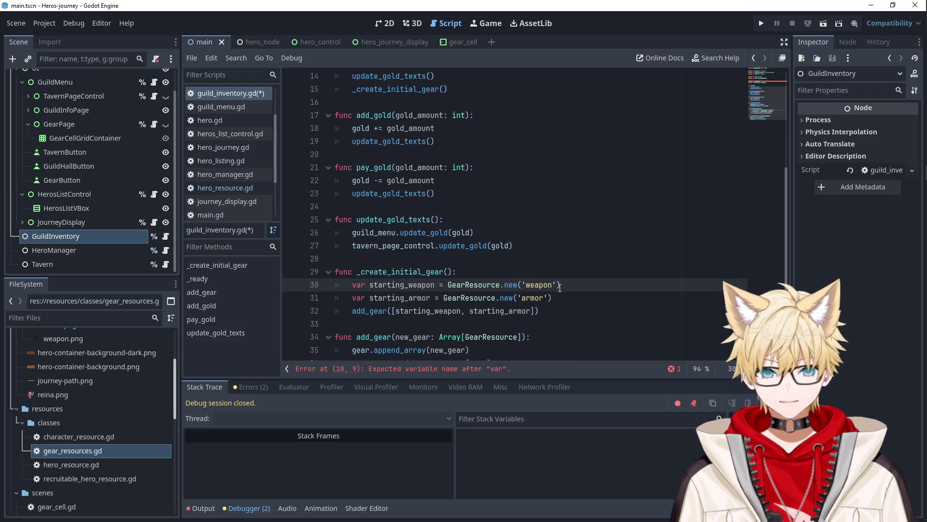
{"action": "type", "text": ", wea"}
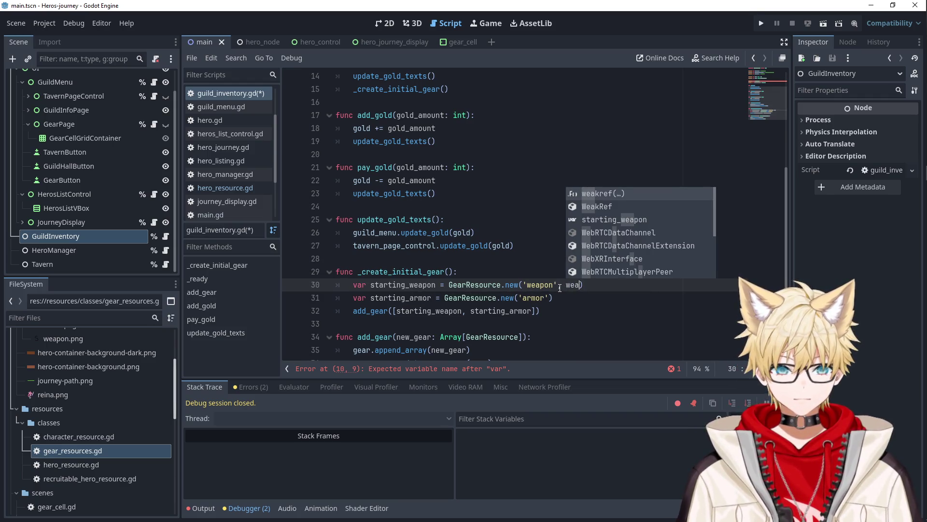
{"action": "key", "text": "BackSpace"}
{"action": "key", "text": "BackSpace"}
{"action": "key", "text": "BackSpace"}
{"action": "scroll", "coordinate": [453, 198], "scroll_direction": "up", "scroll_amount": 4}
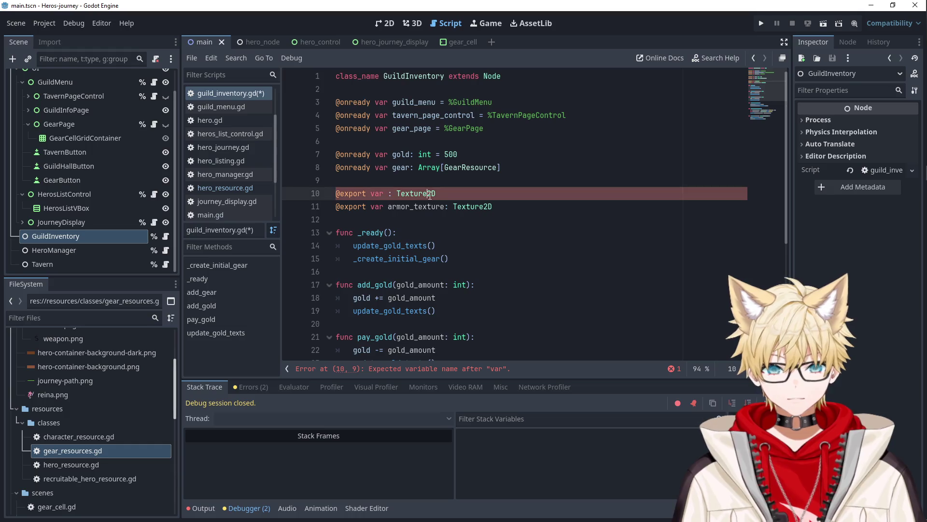
{"action": "scroll", "coordinate": [452, 199], "scroll_direction": "down", "scroll_amount": 3}
{"action": "key", "text": "ctrl+z"}
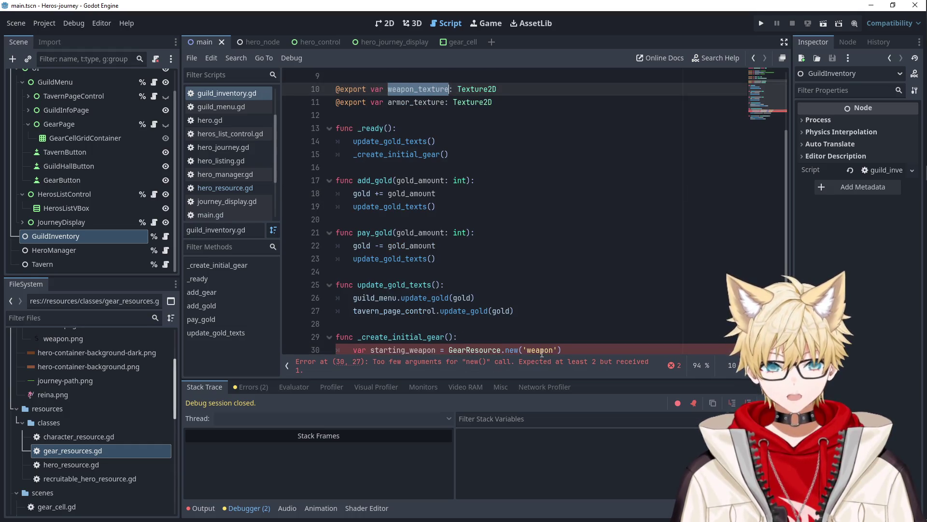
{"action": "scroll", "coordinate": [542, 353], "scroll_direction": "down", "scroll_amount": 3}
Pass weapon_texture and armor_texture into GearResource.new('weapon') and GearResource.new('armor'), then save.
{"action": "left_click", "coordinate": [559, 246]}
{"action": "type", "text": ","}
{"action": "type", "text": "weapon_texture"}
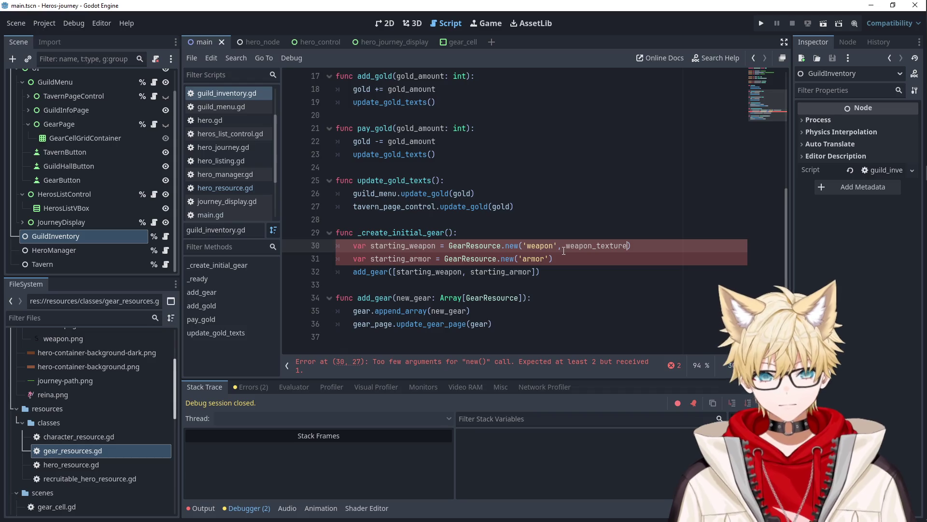
{"action": "scroll", "coordinate": [564, 251], "scroll_direction": "up", "scroll_amount": 5}
{"action": "double_click", "coordinate": [415, 206]}
{"action": "key", "text": "ctrl+c"}
{"action": "scroll", "coordinate": [531, 241], "scroll_direction": "down", "scroll_amount": 5}
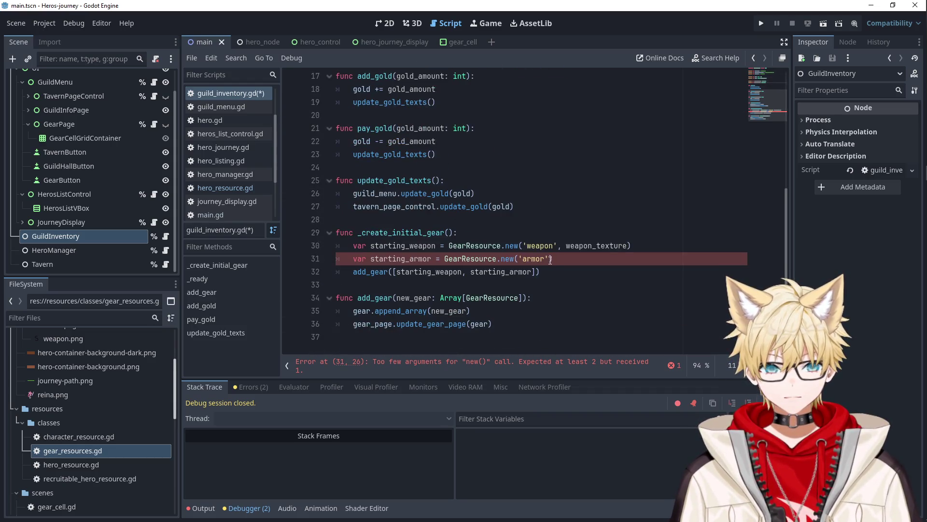
{"action": "left_click", "coordinate": [550, 259]}
{"action": "type", "text": ","}
{"action": "key", "text": "ctrl+v"}
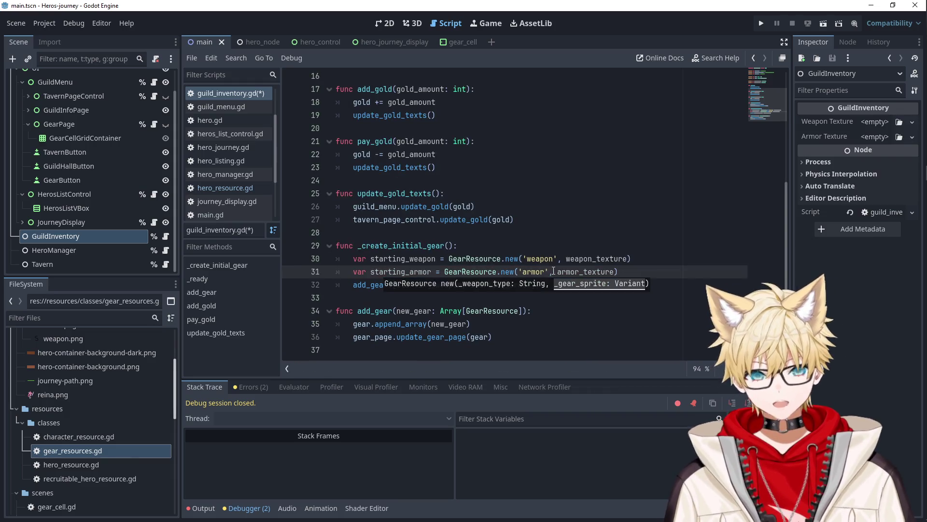
{"action": "left_click", "coordinate": [503, 246]}
{"action": "key", "text": "ctrl+s"}
{"action": "scroll", "coordinate": [423, 202], "scroll_direction": "up", "scroll_amount": 5}
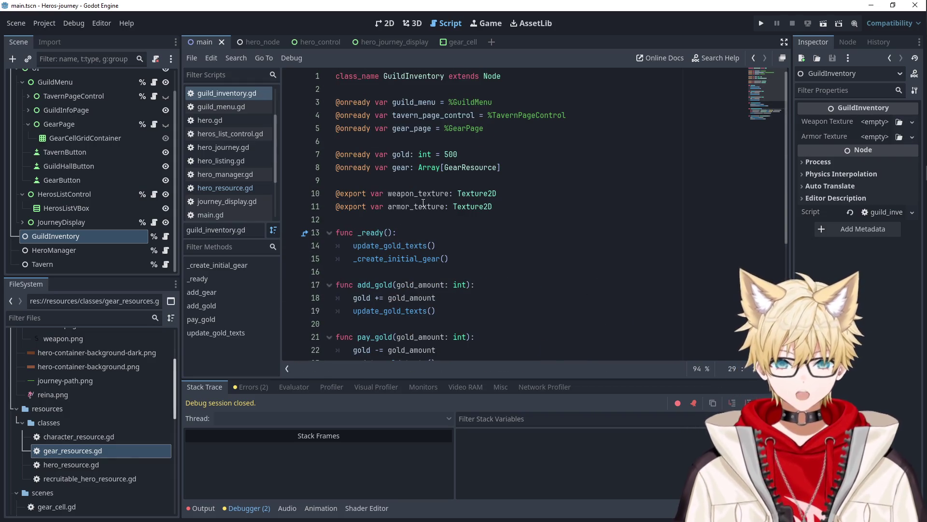
Load assets/weapons/weapon.png into GuildInventory's Weapon Texture.
{"action": "left_click", "coordinate": [876, 122]}
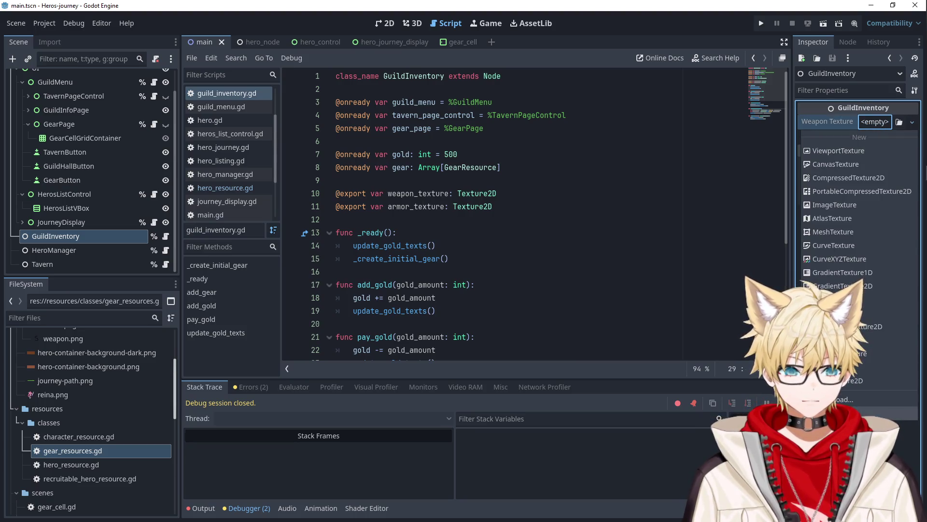
{"action": "left_click", "coordinate": [836, 399]}
{"action": "double_click", "coordinate": [316, 157]}
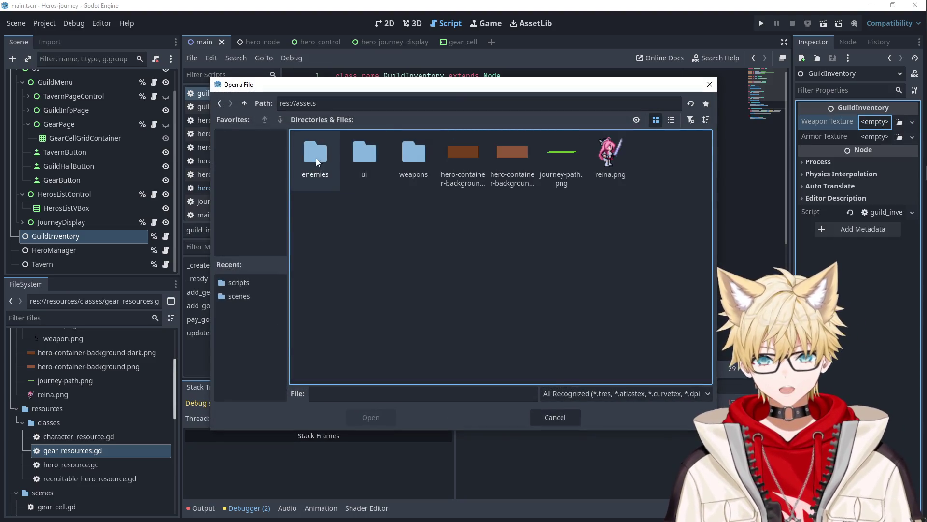
{"action": "double_click", "coordinate": [410, 158]}
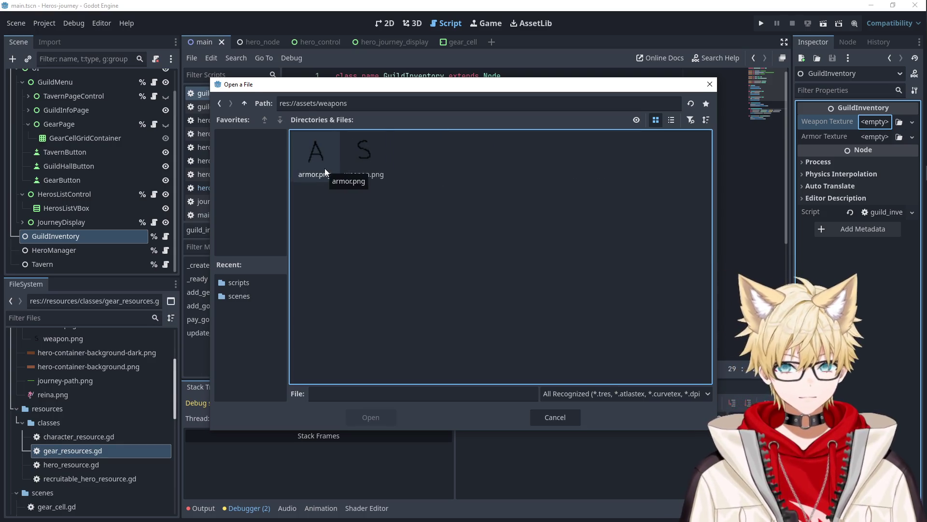
{"action": "double_click", "coordinate": [369, 155]}
Load weapons/armor.png into Armor Texture, save the scene, and run the game.
{"action": "left_click", "coordinate": [888, 152]}
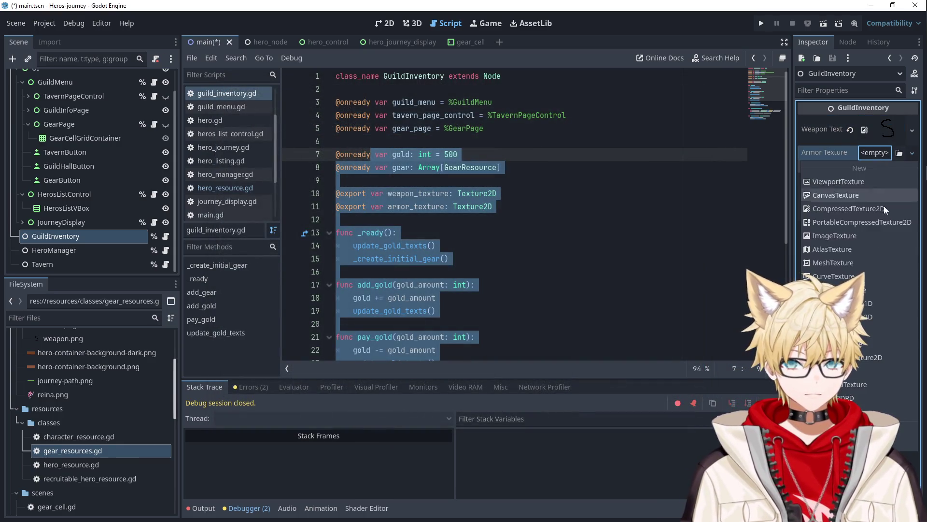
{"action": "left_click", "coordinate": [835, 399]}
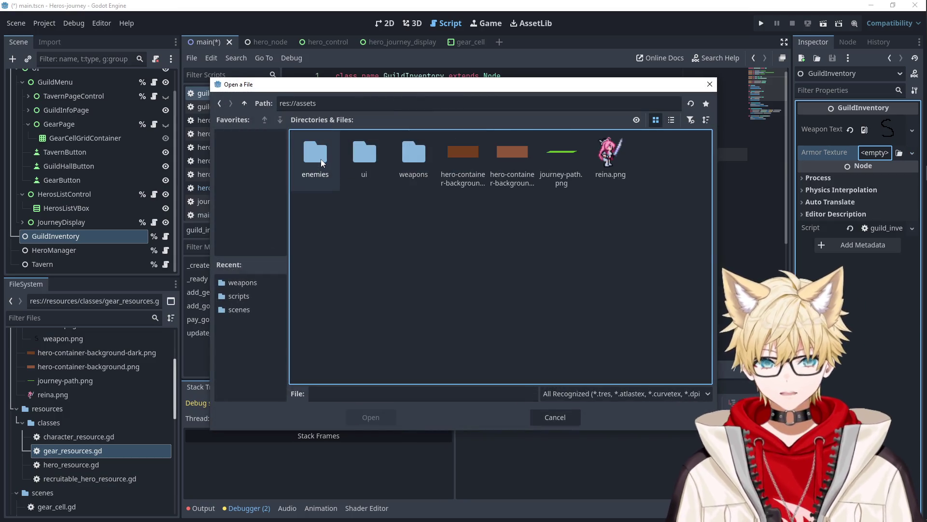
{"action": "double_click", "coordinate": [409, 157]}
{"action": "double_click", "coordinate": [315, 152]}
{"action": "key", "text": "ctrl+s"}
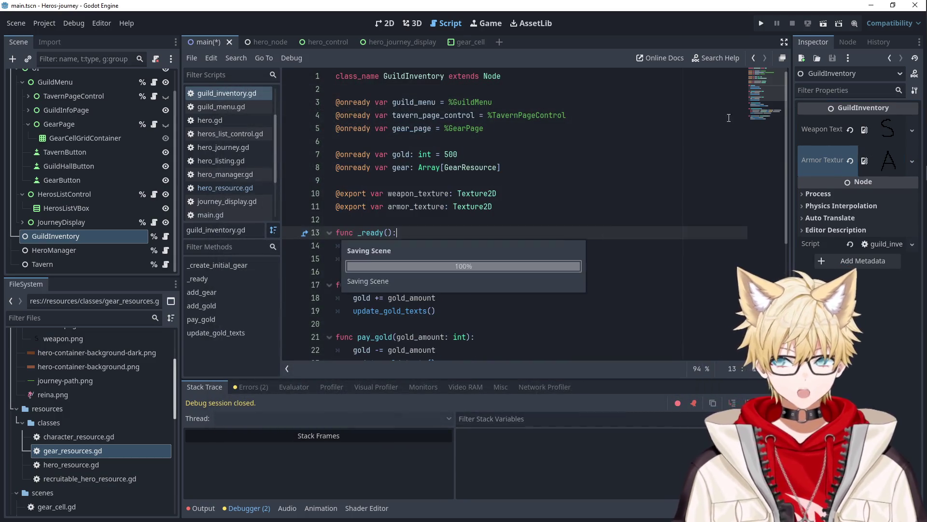
{"action": "left_click", "coordinate": [761, 23]}
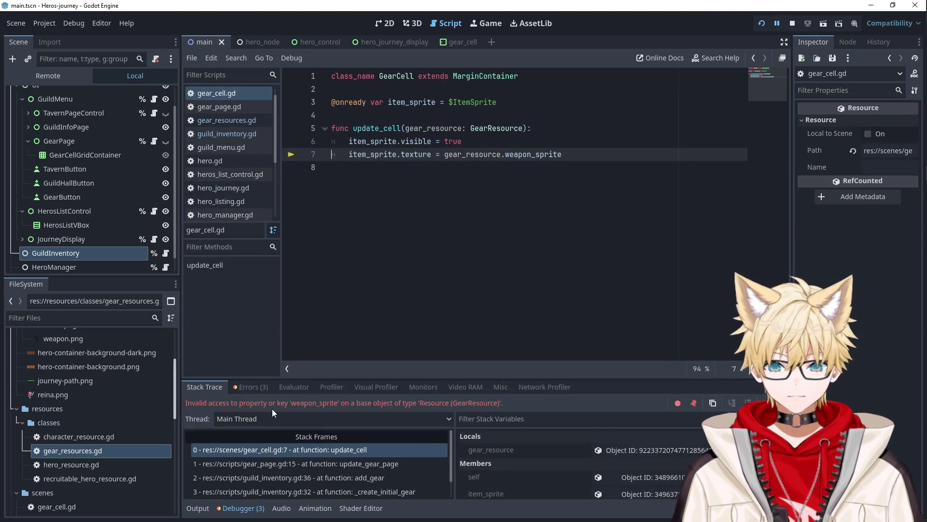
Change weapon_sprite to gear_sprite on line 7 of gear_cell.gd and save.
{"action": "double_click", "coordinate": [546, 155]}
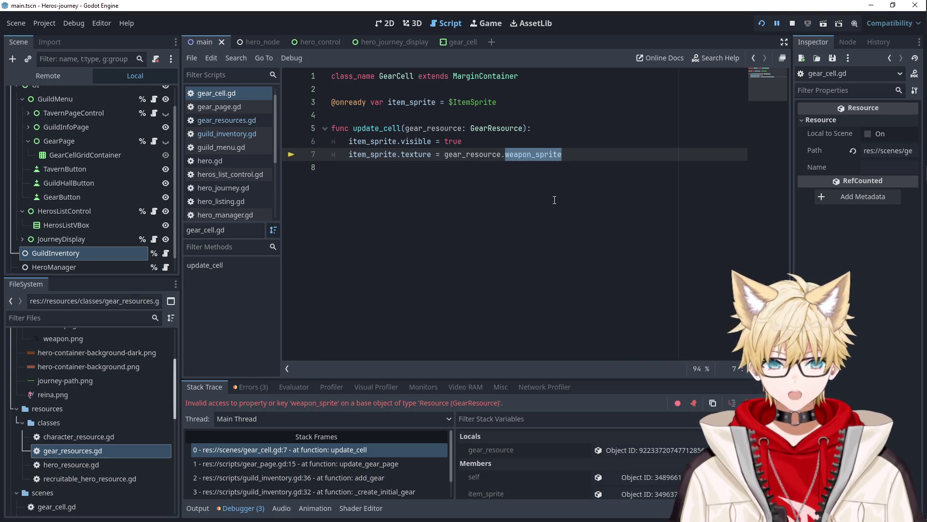
{"action": "type", "text": "image"}
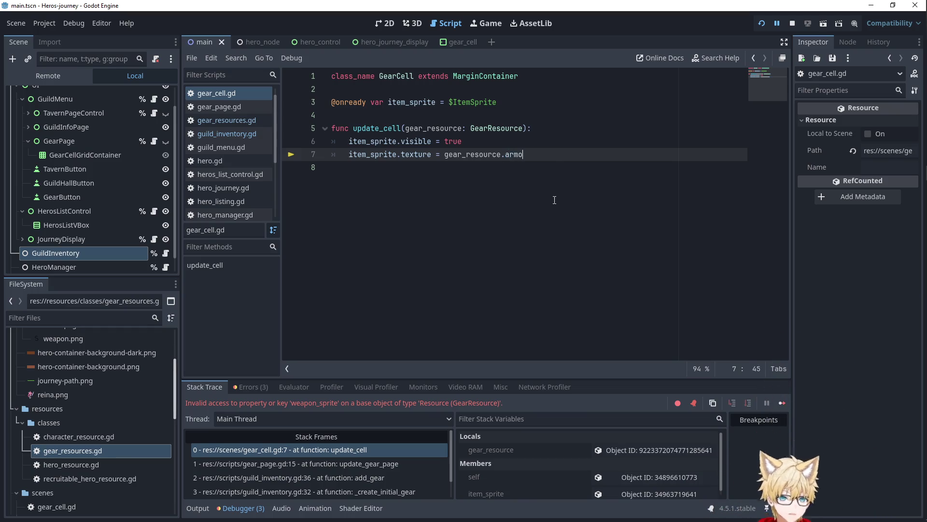
{"action": "key", "text": "BackSpace"}
{"action": "key", "text": "BackSpace"}
{"action": "key", "text": "BackSpace"}
{"action": "type", "text": "ge"}
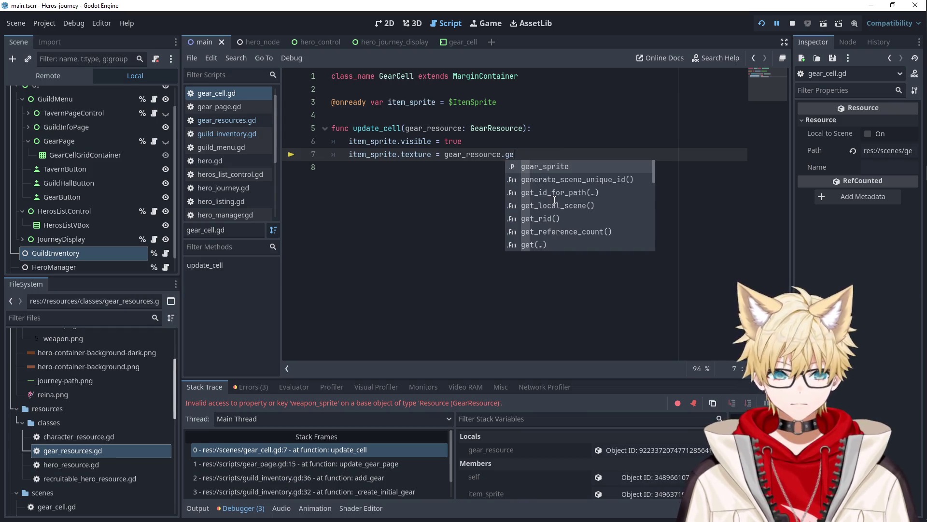
{"action": "key", "text": "Return"}
{"action": "key", "text": "ctrl+s"}
Relaunch the game, recruit the first Tavern hero, view their Gear slots, and return to the gear grid.
{"action": "left_click", "coordinate": [761, 25]}
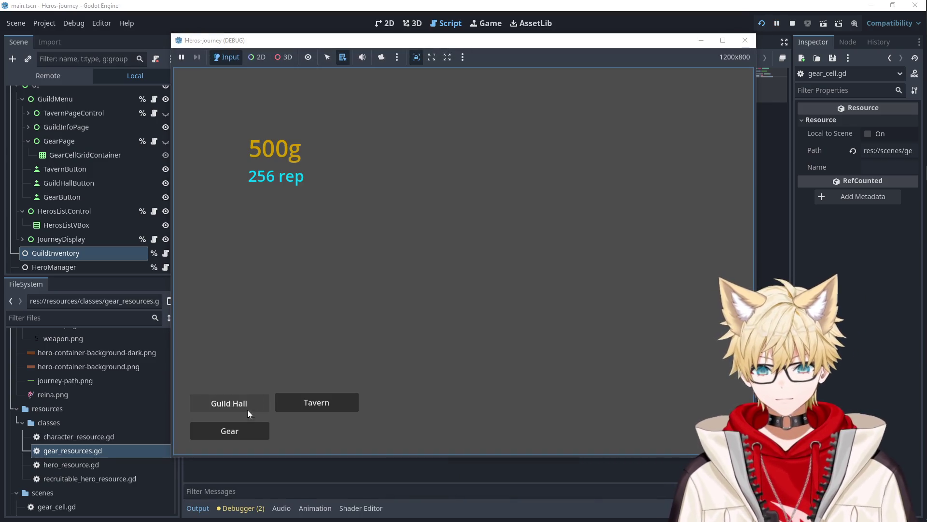
{"action": "left_click", "coordinate": [236, 428]}
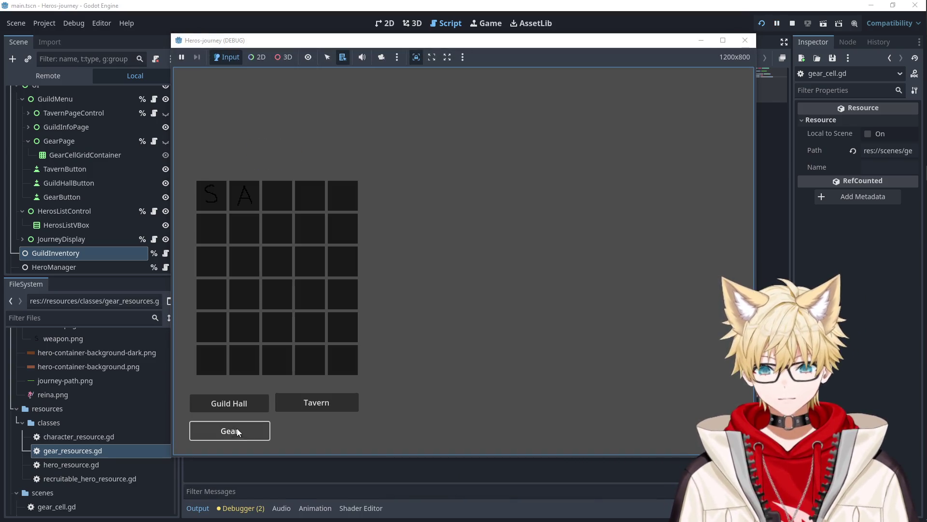
{"action": "left_click", "coordinate": [291, 407]}
{"action": "left_click", "coordinate": [317, 183]}
{"action": "left_click", "coordinate": [467, 127]}
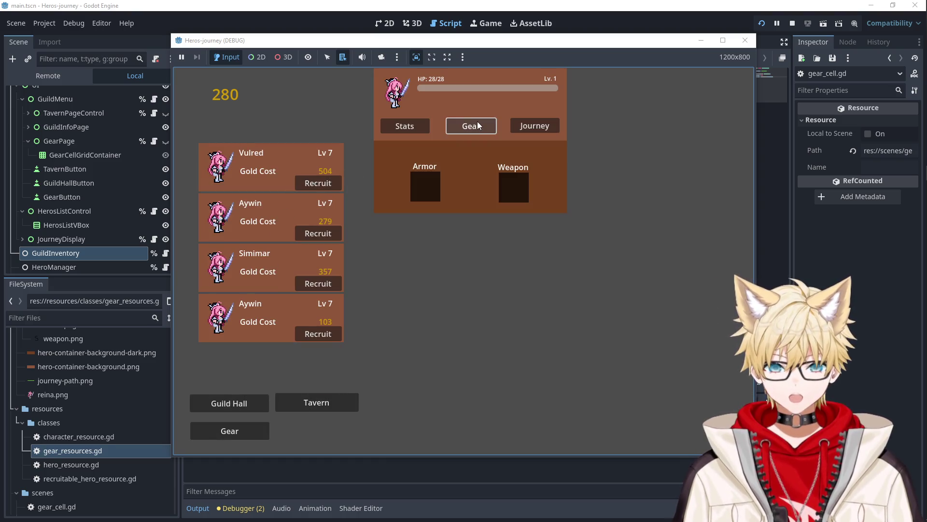
{"action": "left_click", "coordinate": [250, 424]}
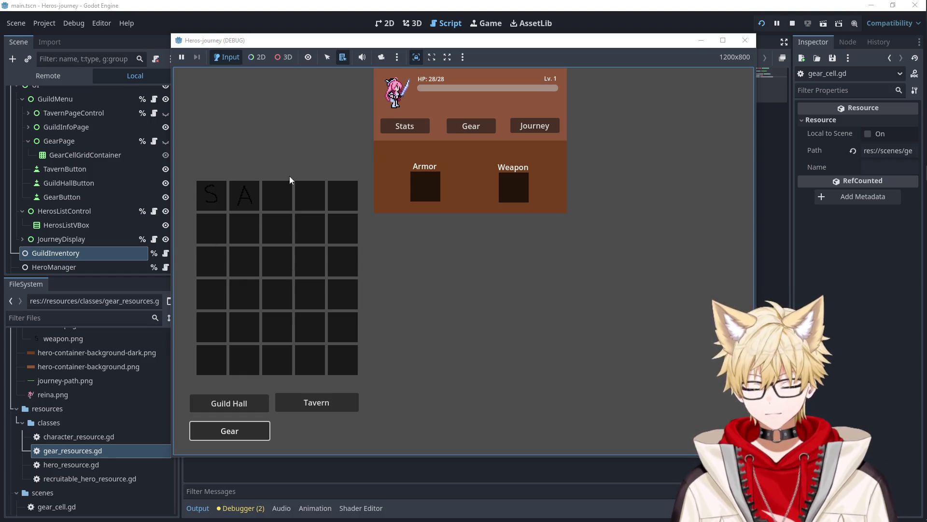
Stop the running game and launch Git Bash from the Start search.
{"action": "left_click", "coordinate": [739, 41]}
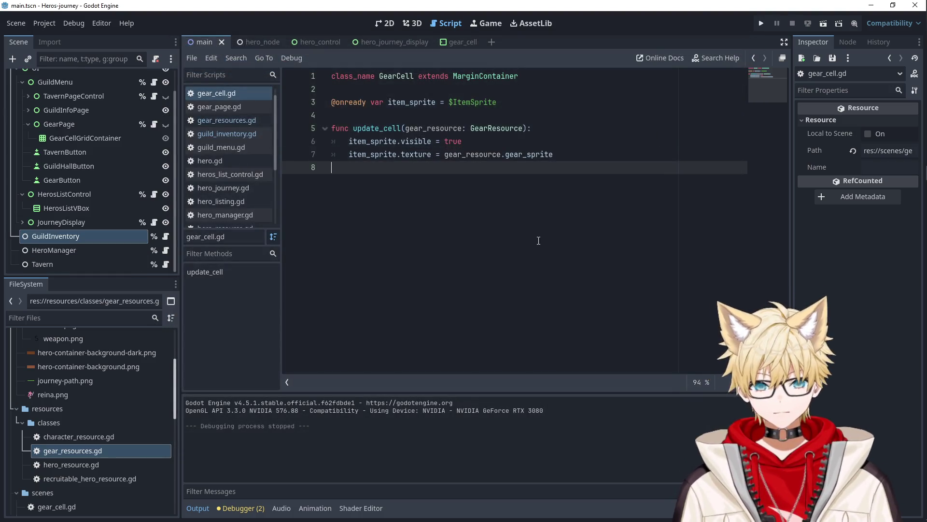
{"action": "mouse_move", "coordinate": [924, 242]}
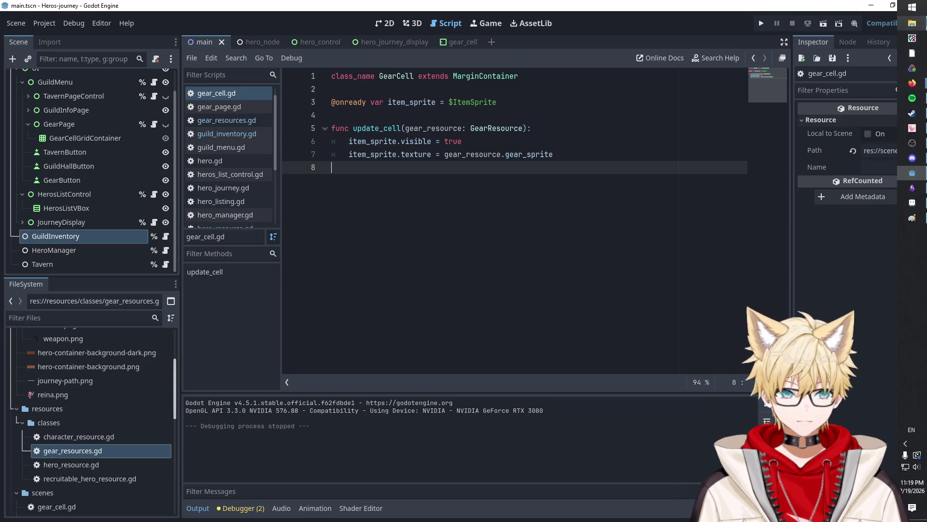
{"action": "key", "text": "super"}
{"action": "type", "text": "git"}
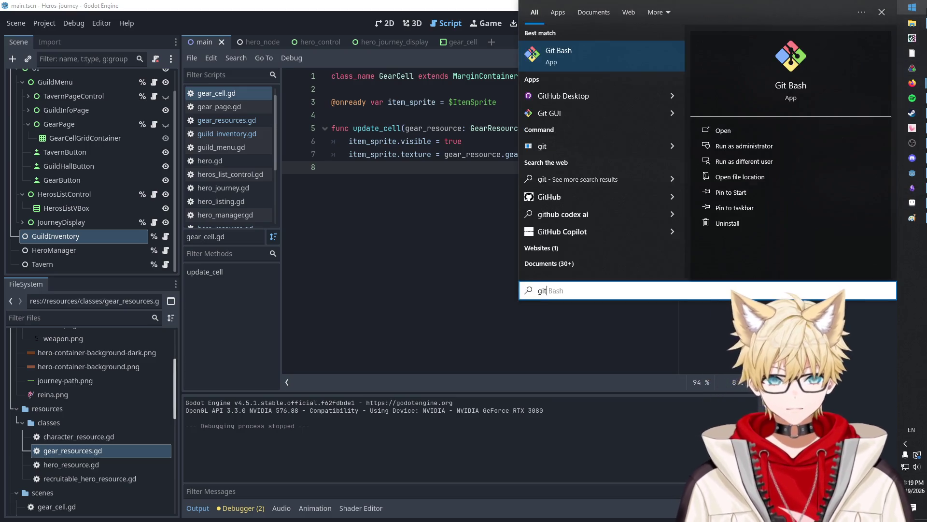
{"action": "key", "text": "Return"}
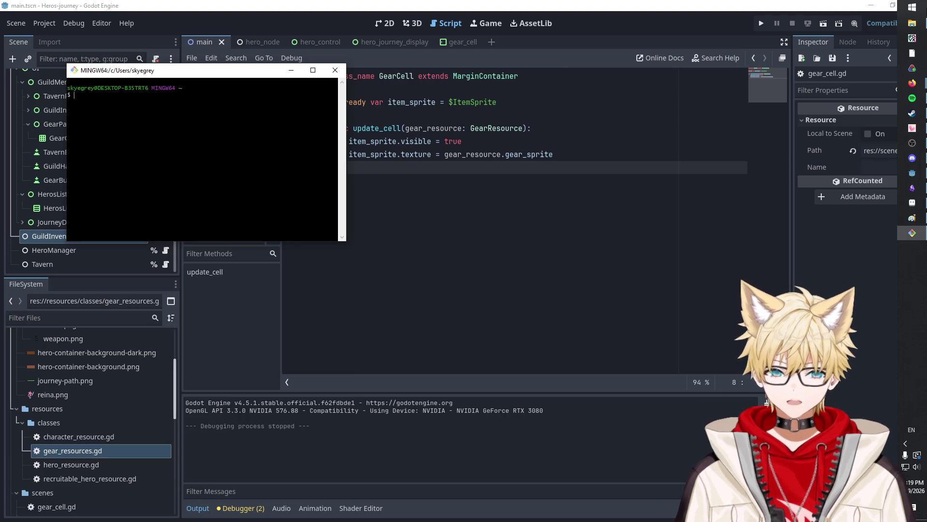
In gwj-journey, run git status and stage everything with git add.
{"action": "type", "text": "cd gw"}
{"action": "key", "text": "Tab"}
{"action": "key", "text": "Return"}
{"action": "type", "text": "gi"}
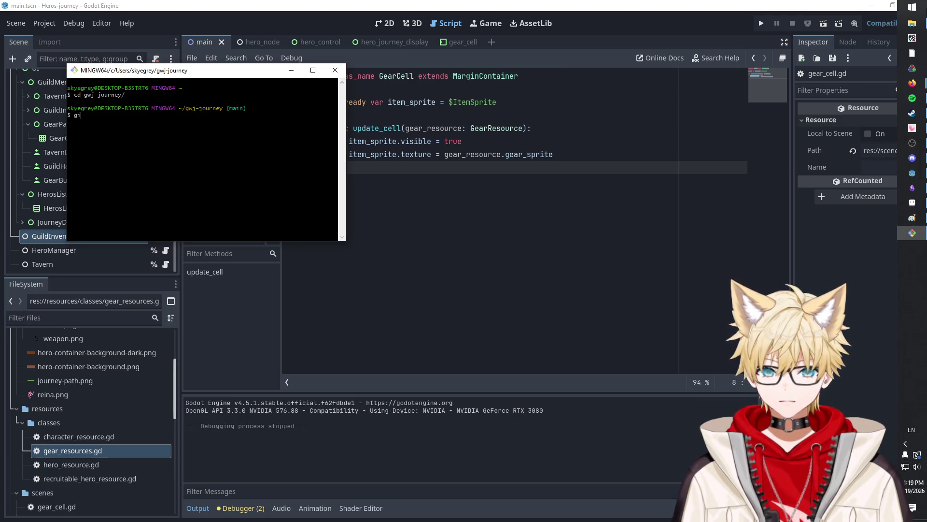
{"action": "type", "text": "t status"}
{"action": "key", "text": "Return"}
{"action": "type", "text": "git add"}
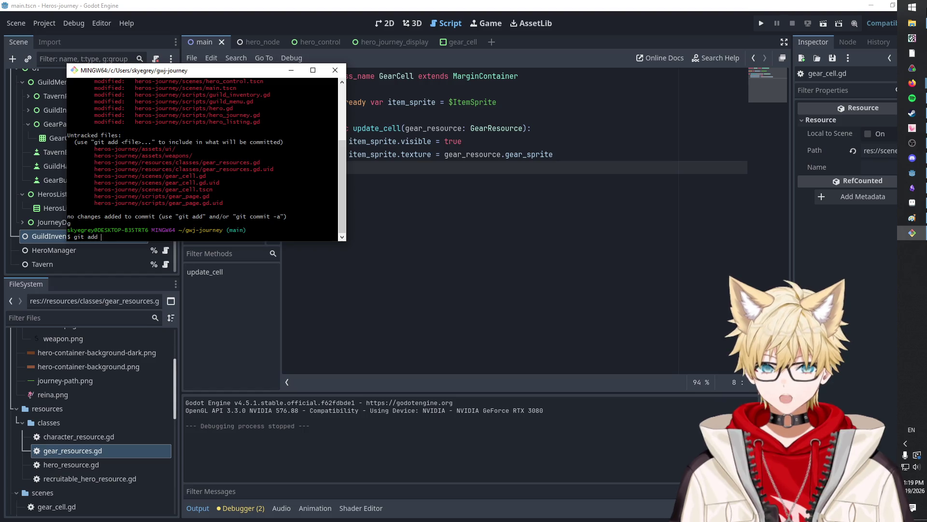
{"action": "key", "text": "Return"}
Review the Obsidian checklist and begin the commit message "gear pages".
{"action": "left_click", "coordinate": [912, 188]}
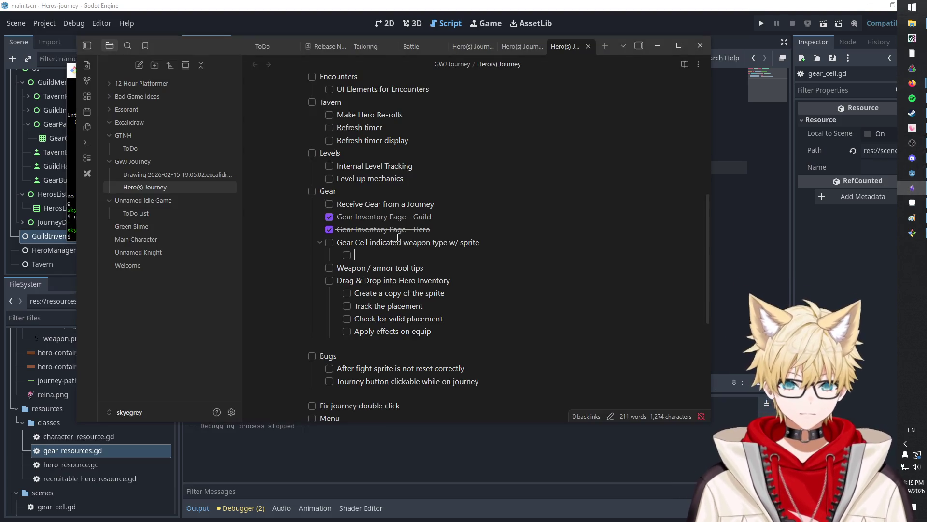
{"action": "scroll", "coordinate": [397, 237], "scroll_direction": "up", "scroll_amount": 10}
{"action": "key", "text": "alt+Tab"}
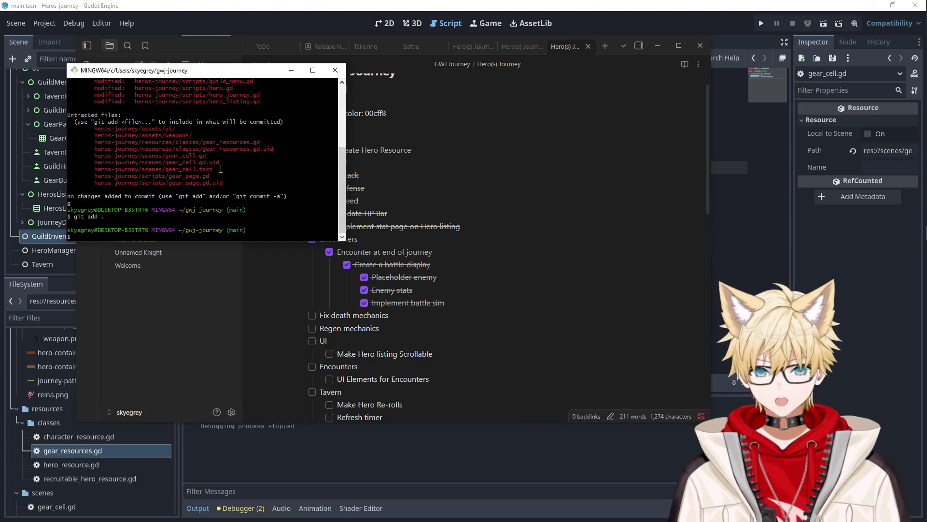
{"action": "type", "text": "gea"}
{"action": "key", "text": "BackSpace"}
{"action": "key", "text": "BackSpace"}
{"action": "key", "text": "BackSpace"}
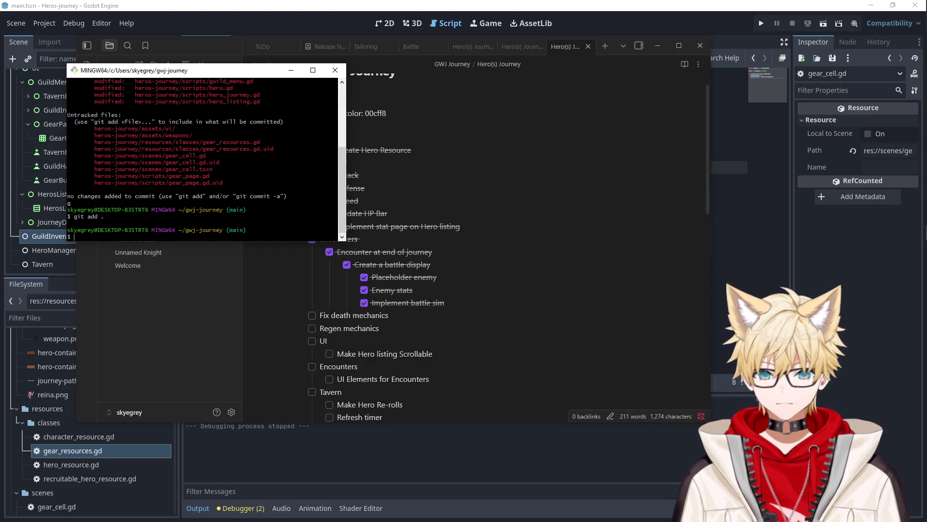
{"action": "type", "text": "git commit -m \"gear pages"}
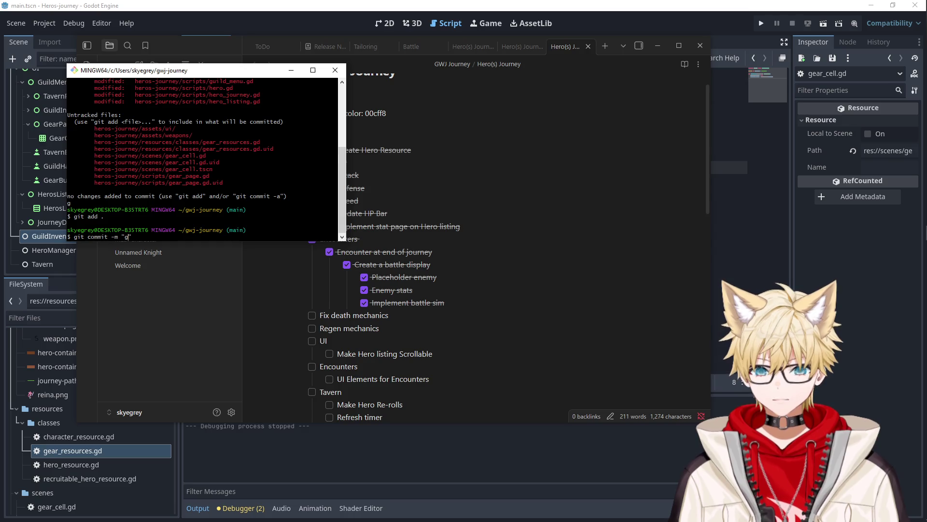
Commit with message "gear pages, encounters" and push to the remote.
{"action": "left_click", "coordinate": [354, 235]}
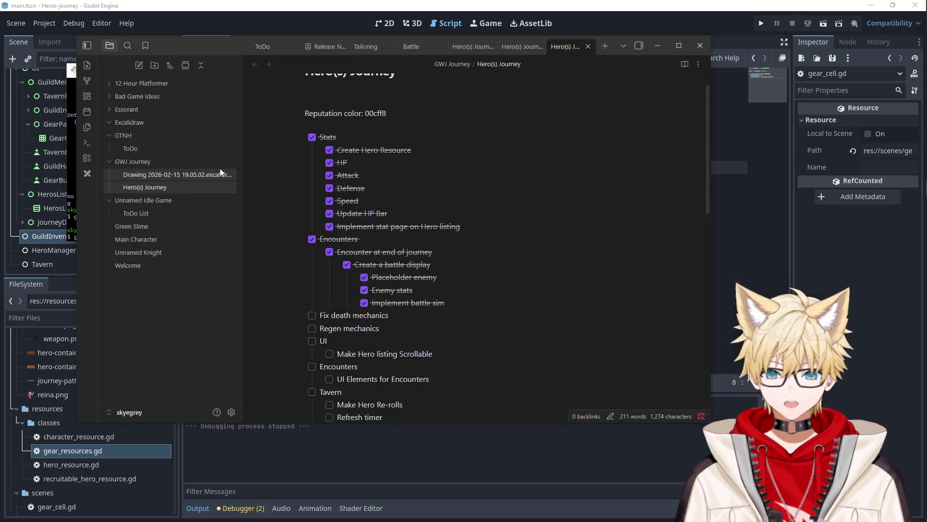
{"action": "scroll", "coordinate": [353, 236], "scroll_direction": "up", "scroll_amount": 2}
{"action": "key", "text": "alt+Tab"}
{"action": "type", "text": ","}
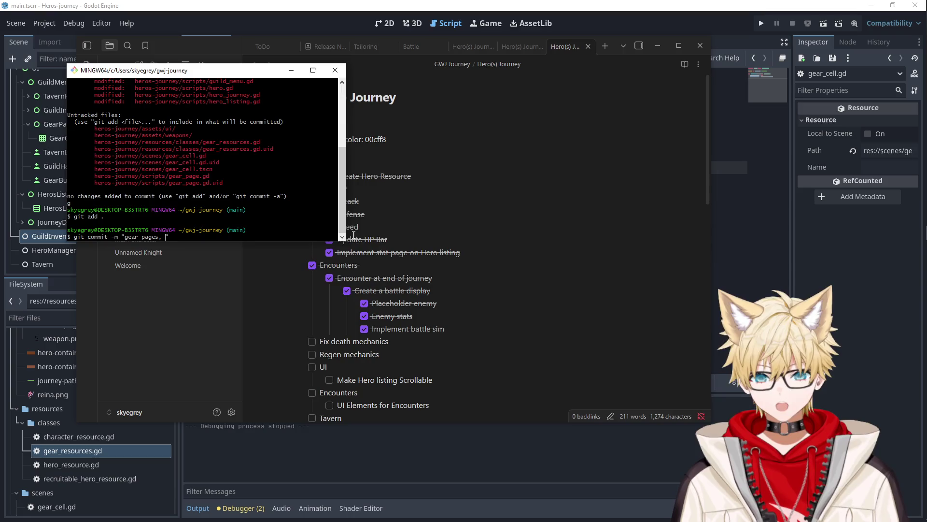
{"action": "left_click", "coordinate": [354, 235]}
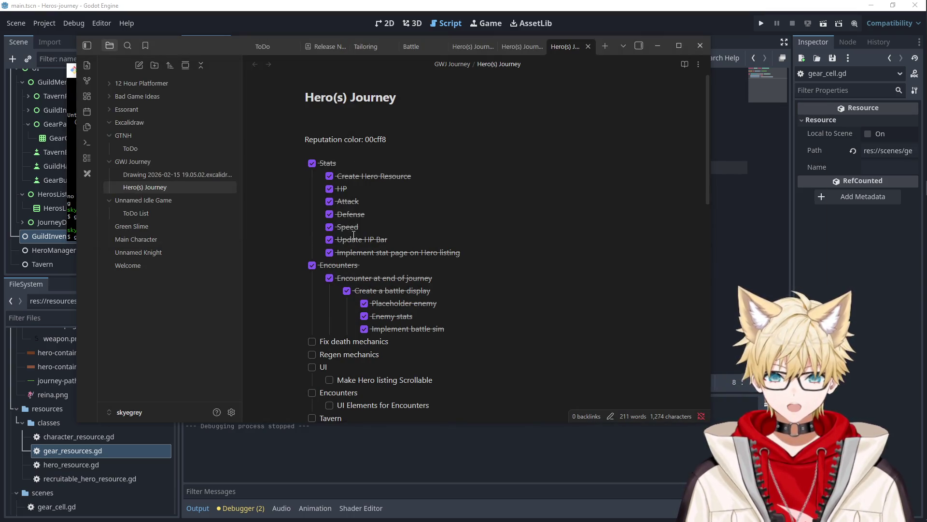
{"action": "scroll", "coordinate": [354, 235], "scroll_direction": "down", "scroll_amount": 2}
{"action": "key", "text": "alt+Tab"}
{"action": "type", "text": "encou"}
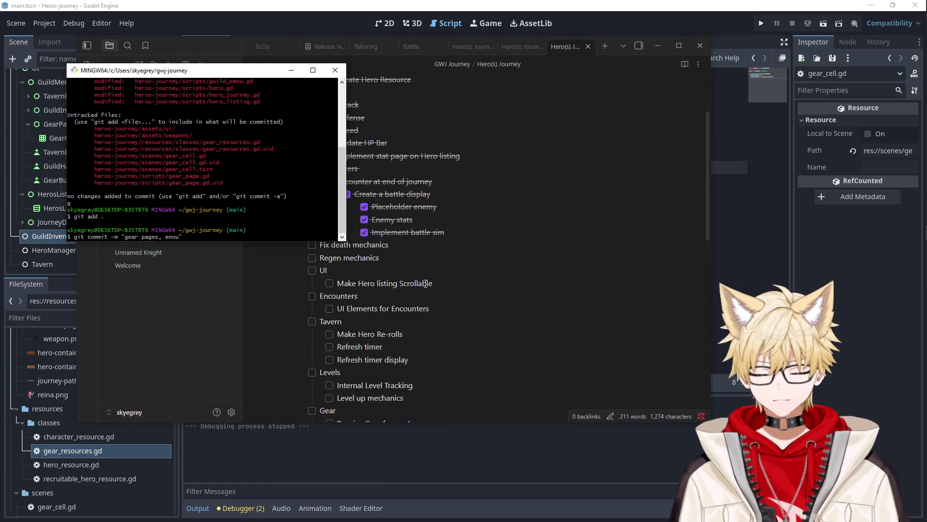
{"action": "type", "text": "nters"}
{"action": "key", "text": "Return"}
{"action": "type", "text": "git "}
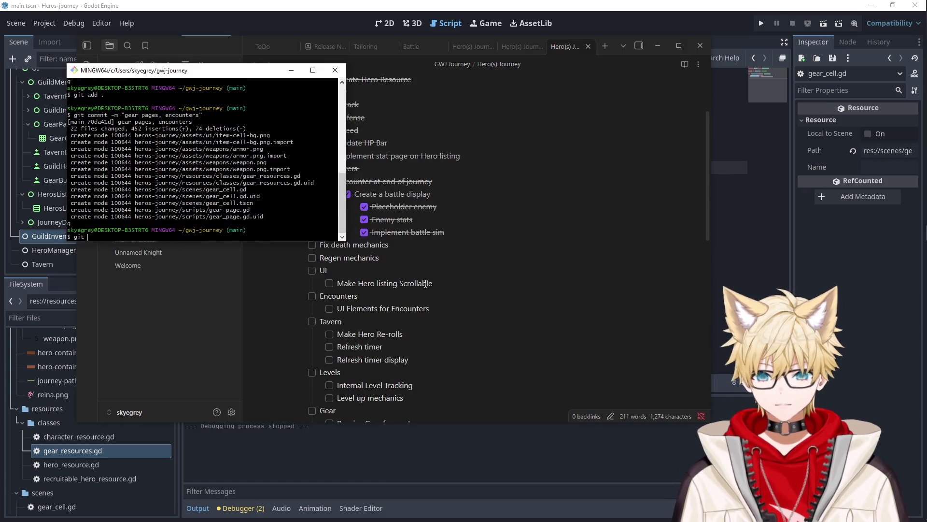
{"action": "type", "text": "push"}
{"action": "key", "text": "Return"}
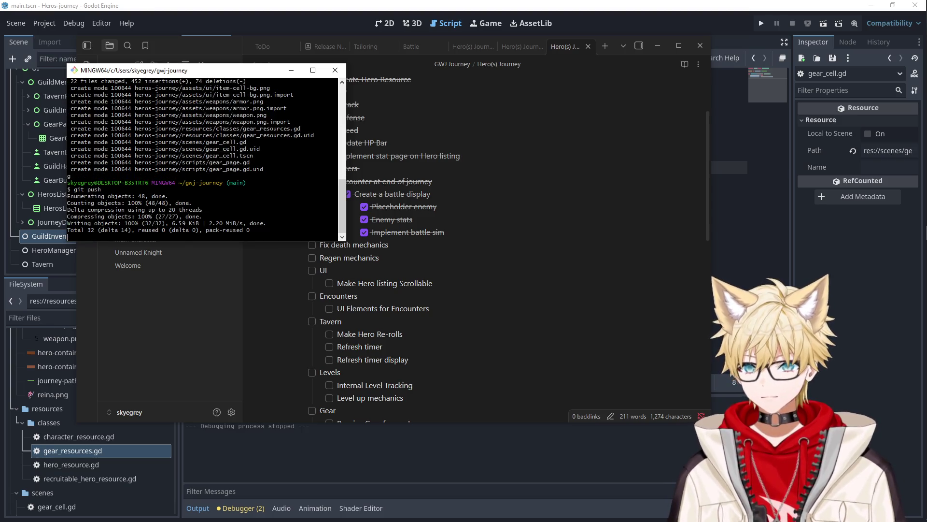